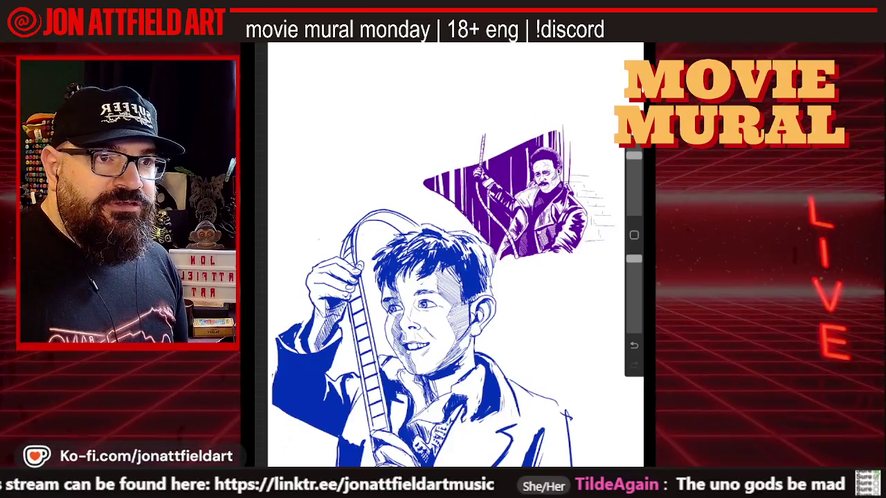
# - Zoom out and turn on Layer 2's purple-and-blue mural layout sketch
pyautogui.scroll(-2, 447, 249)
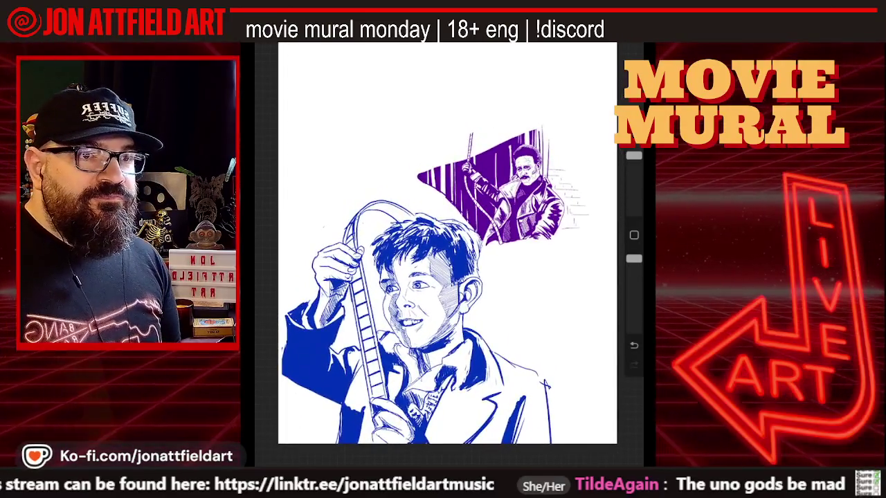
pyautogui.scroll(-3, 447, 243)
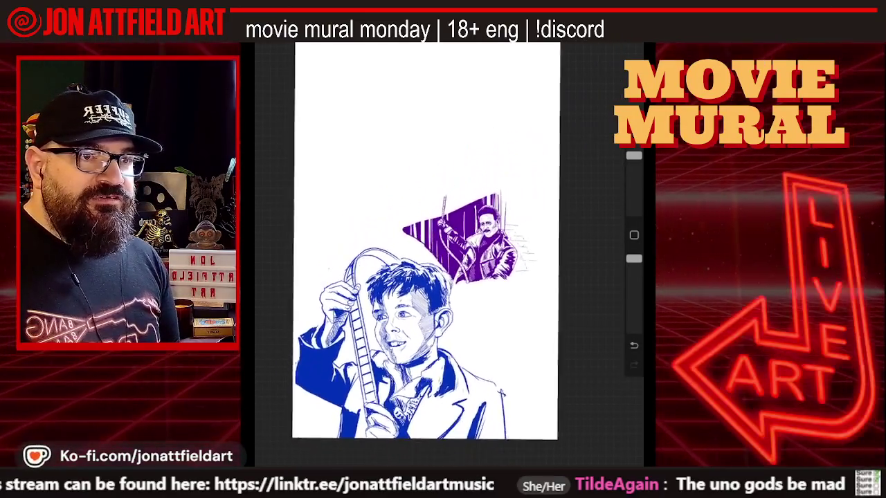
pyautogui.scroll(2, 432, 249)
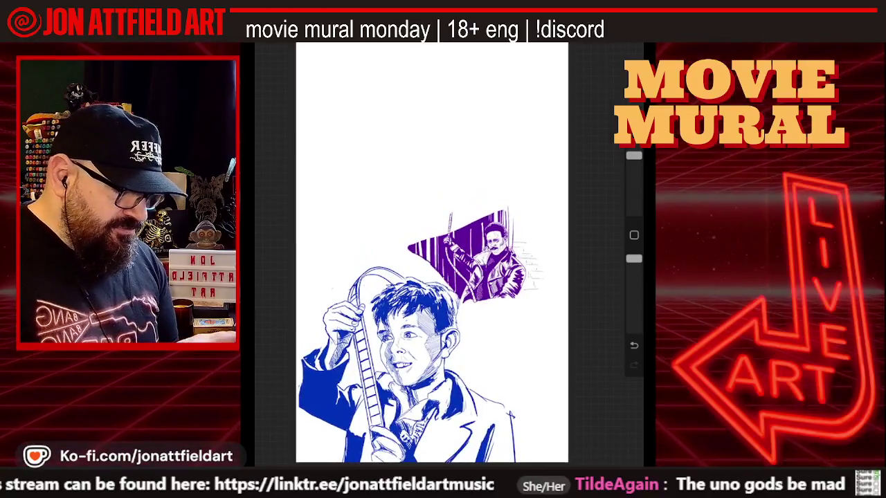
pyautogui.press('l')
pyautogui.click(602, 131)
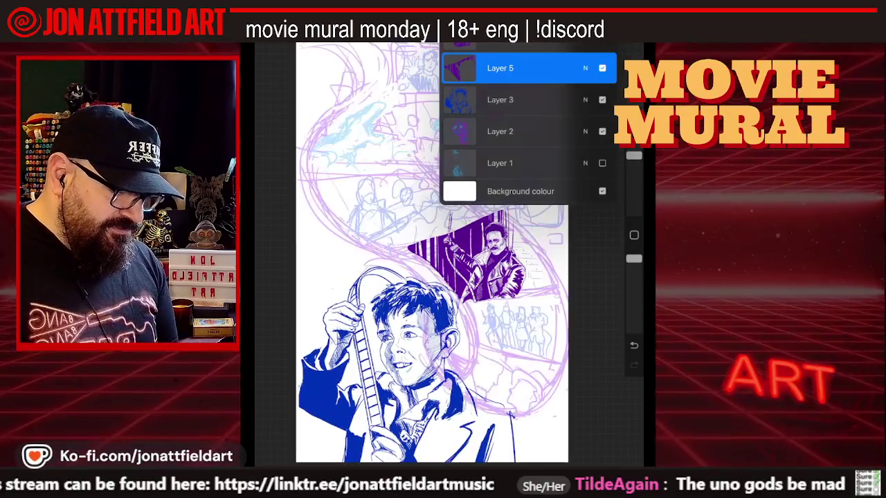
# - Hide the layer list to view the inked boy, villain vignette and rough layout
pyautogui.press('l')
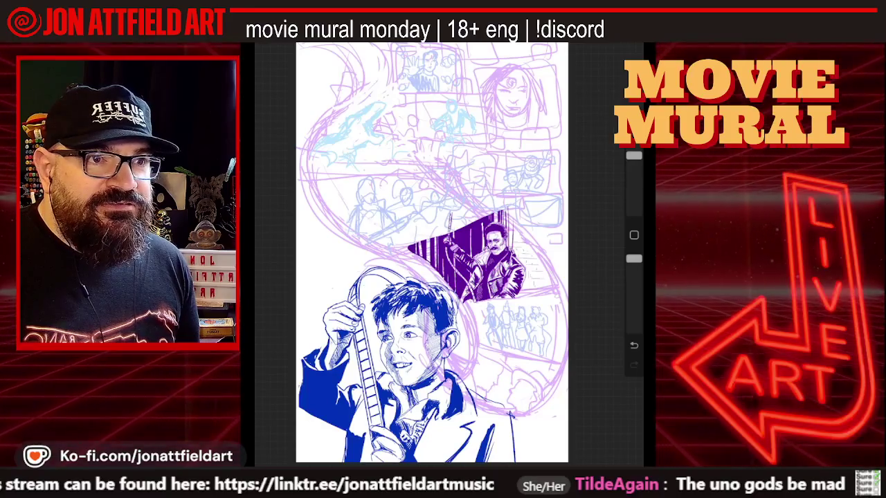
pyautogui.scroll(5, 484, 332)
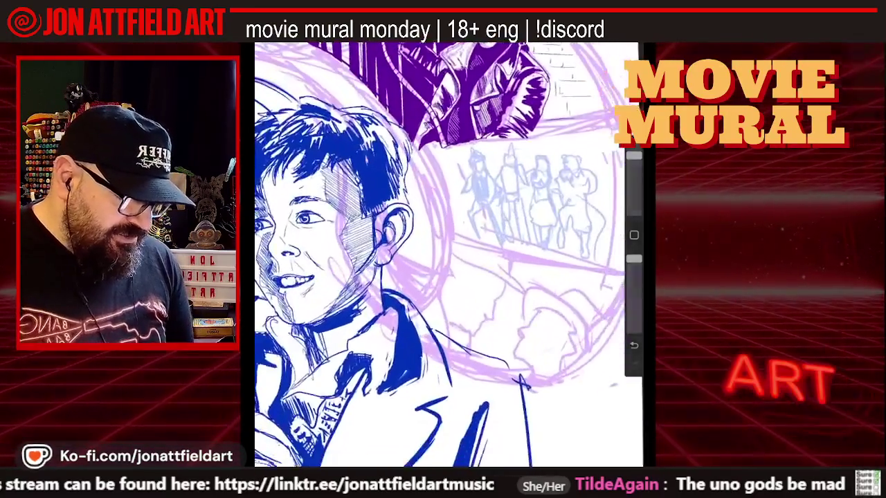
pyautogui.scroll(5, 450, 277)
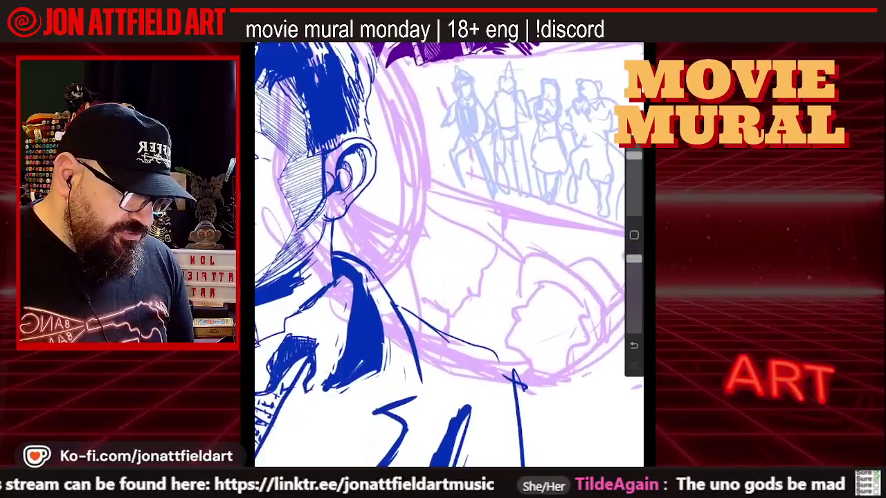
pyautogui.hscroll(2, 449, 256)
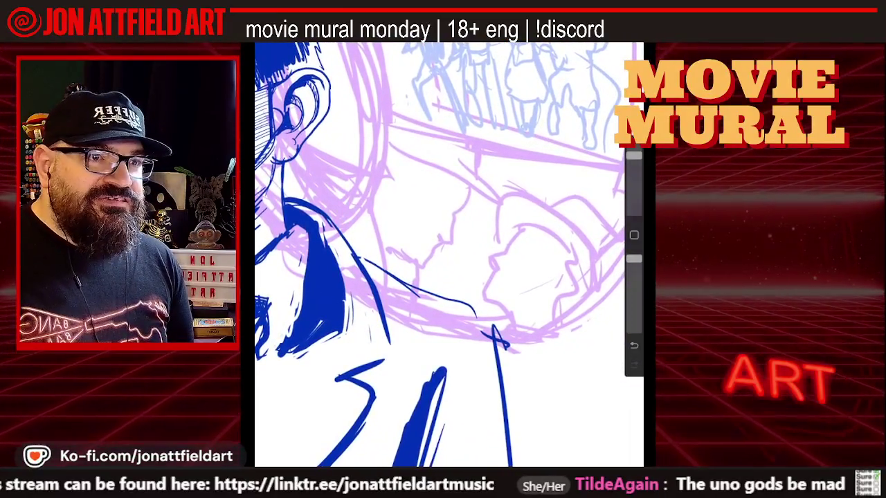
pyautogui.scroll(3, 449, 256)
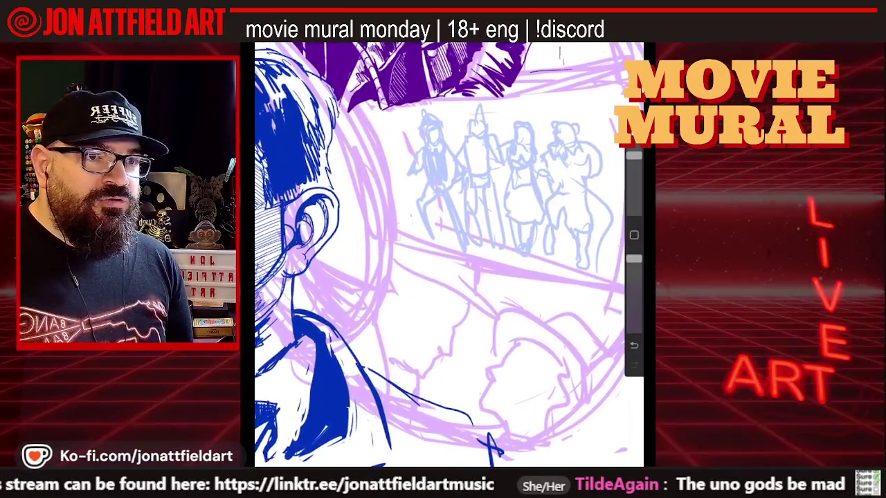
pyautogui.scroll(2, 450, 256)
pyautogui.scroll(-3, 450, 256)
pyautogui.scroll(-2, 450, 256)
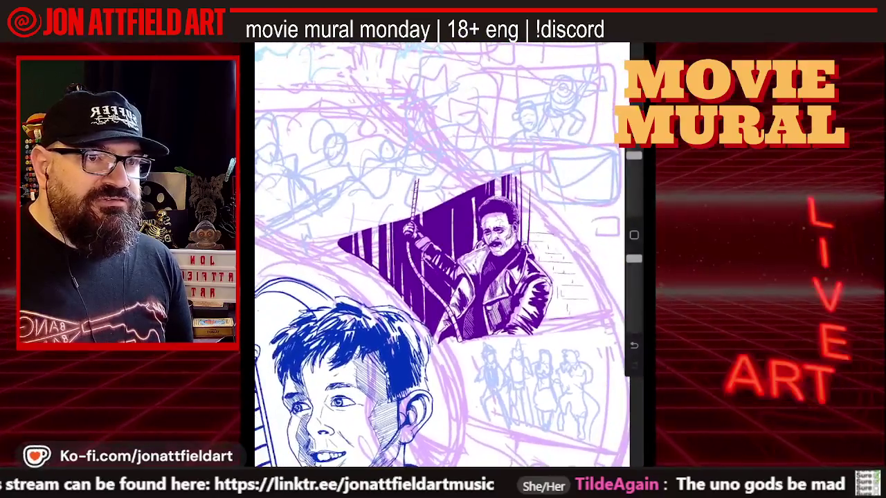
pyautogui.scroll(3, 450, 256)
pyautogui.scroll(3, 450, 256)
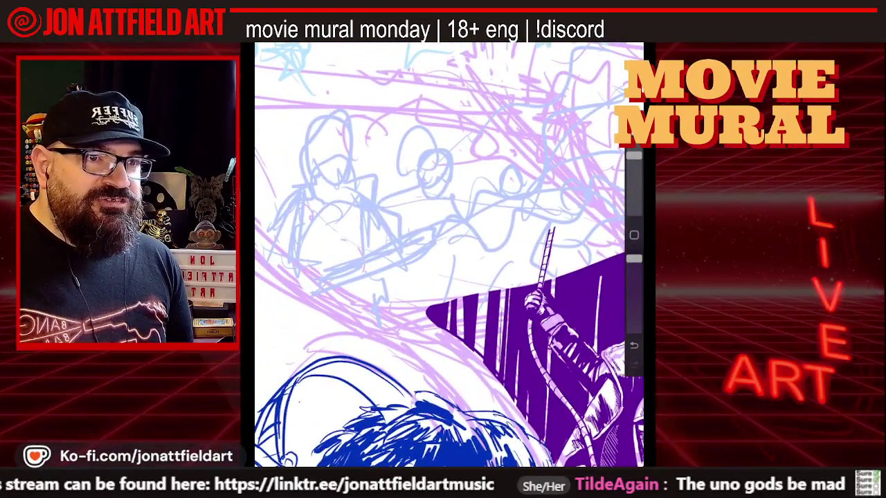
pyautogui.scroll(1, 450, 256)
pyautogui.scroll(-2, 450, 256)
pyautogui.scroll(-2, 450, 256)
pyautogui.scroll(-2, 450, 256)
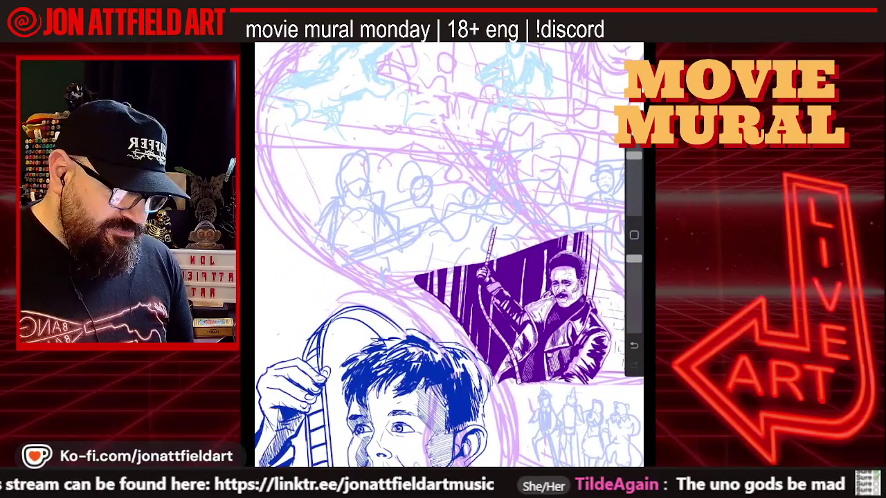
pyautogui.scroll(-2, 450, 256)
pyautogui.scroll(-2, 450, 256)
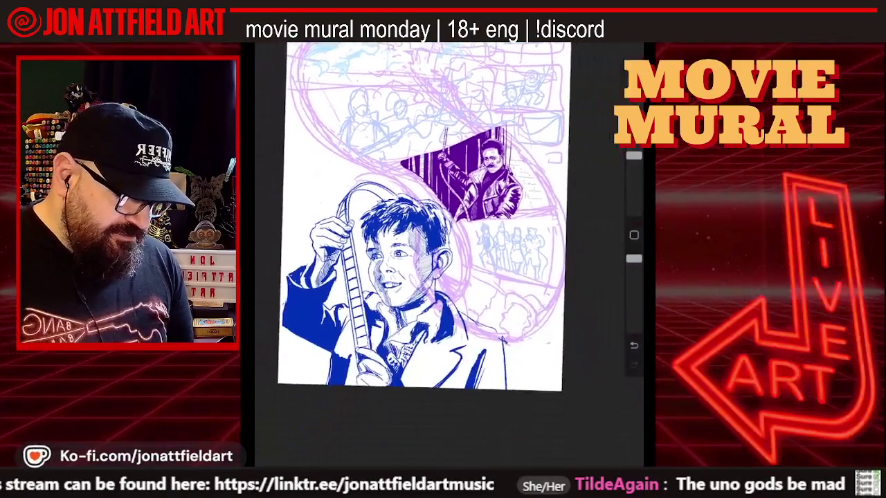
pyautogui.scroll(-1, 449, 256)
pyautogui.scroll(-1, 422, 235)
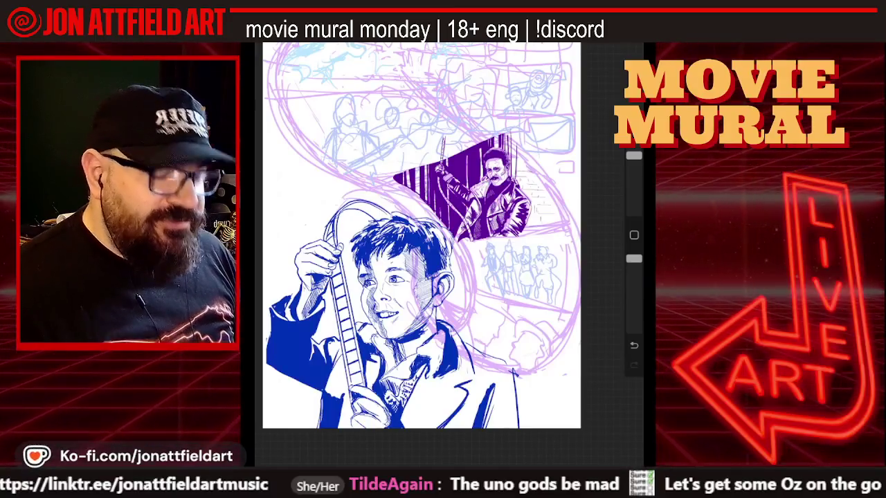
# - Zoom in on the four Wizard of Oz companions walking side by side
pyautogui.scroll(2, 523, 270)
pyautogui.scroll(3, 523, 270)
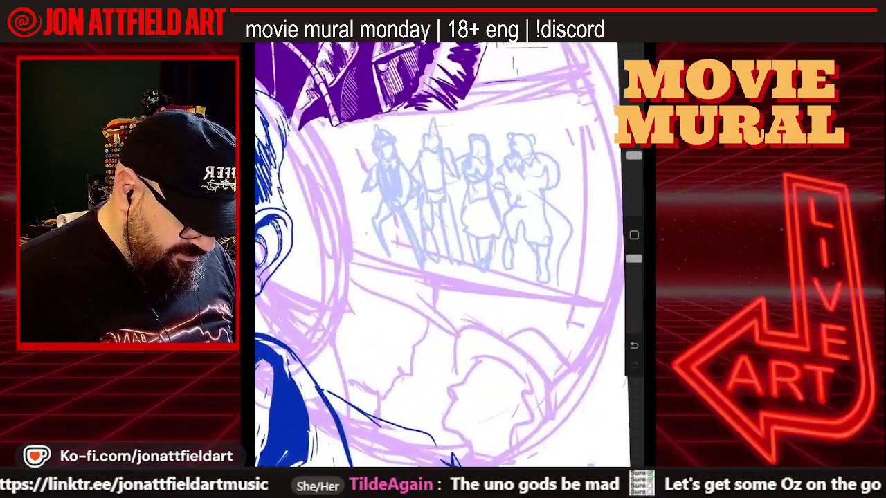
pyautogui.scroll(2, 523, 270)
pyautogui.scroll(2, 450, 256)
pyautogui.scroll(-2, 450, 256)
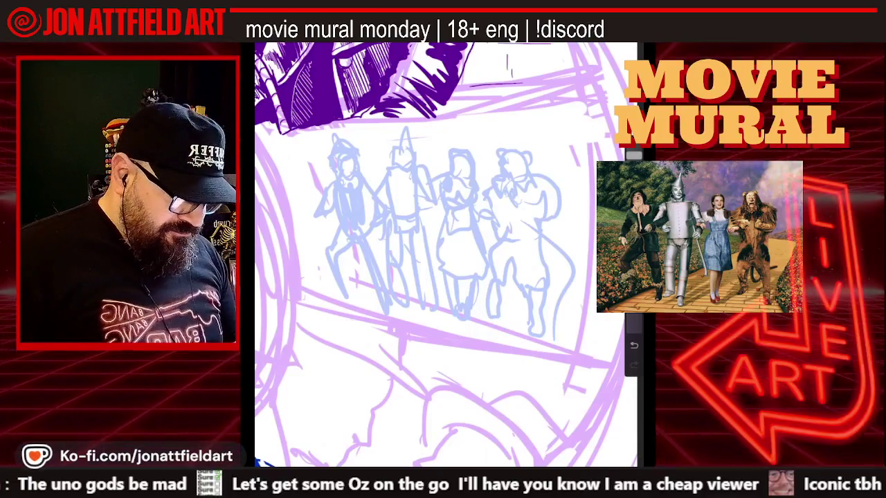
# - Zoom in on the Scarecrow and Tin Man in the Oz group sketch
pyautogui.scroll(3, 443, 249)
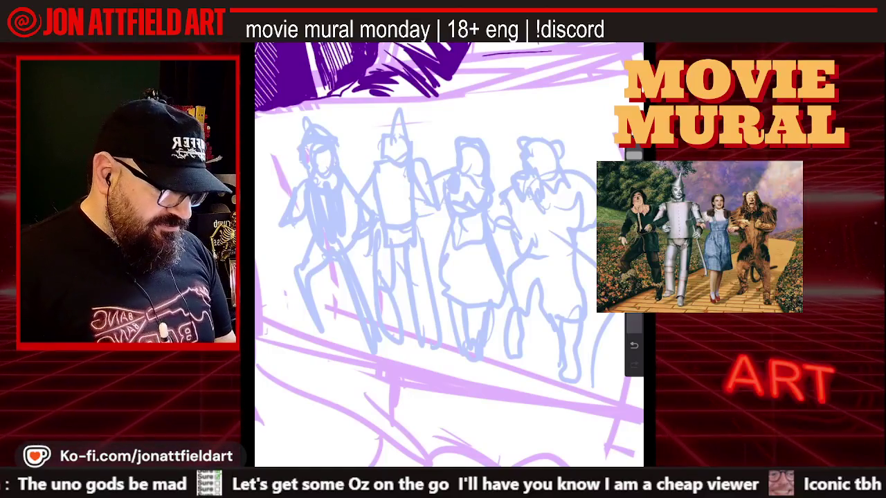
pyautogui.scroll(5, 277, 208)
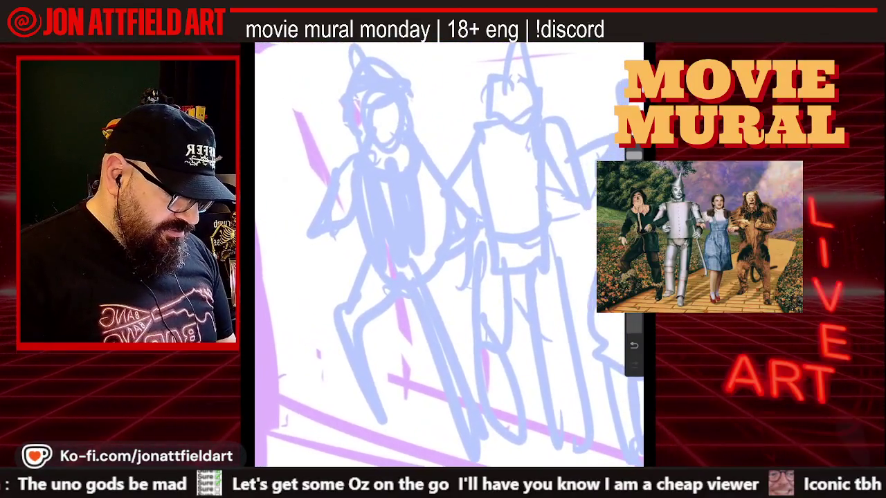
# - Add an empty layer above Layer 5, move Layer 4 below Layer 6, and return to the canvas
pyautogui.press('l')
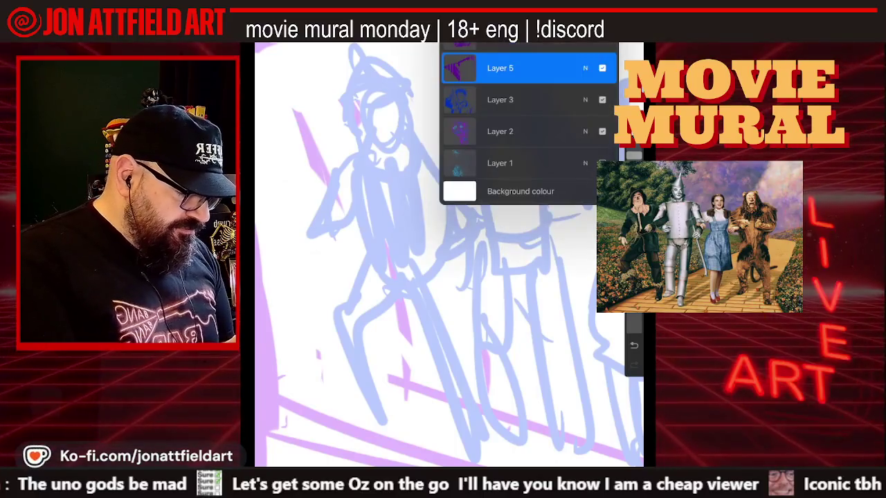
pyautogui.hotkey('ctrl', 'j')
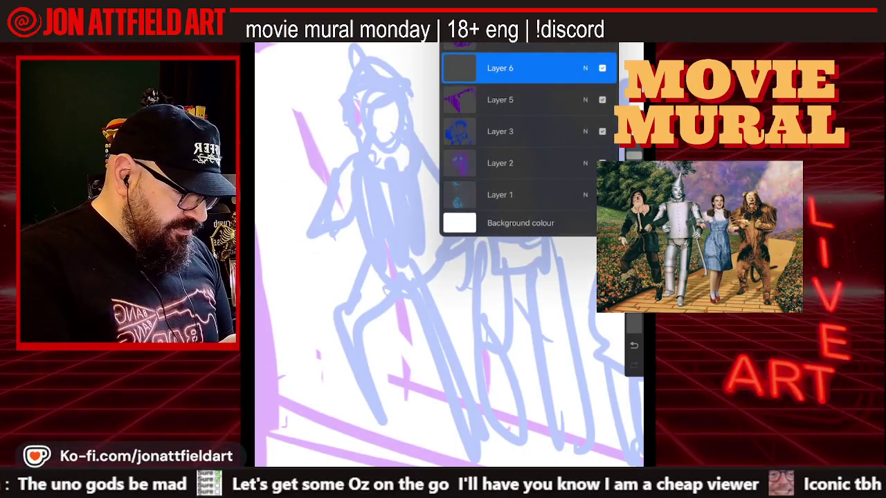
pyautogui.moveTo(526, 68); pyautogui.dragTo(526, 44)
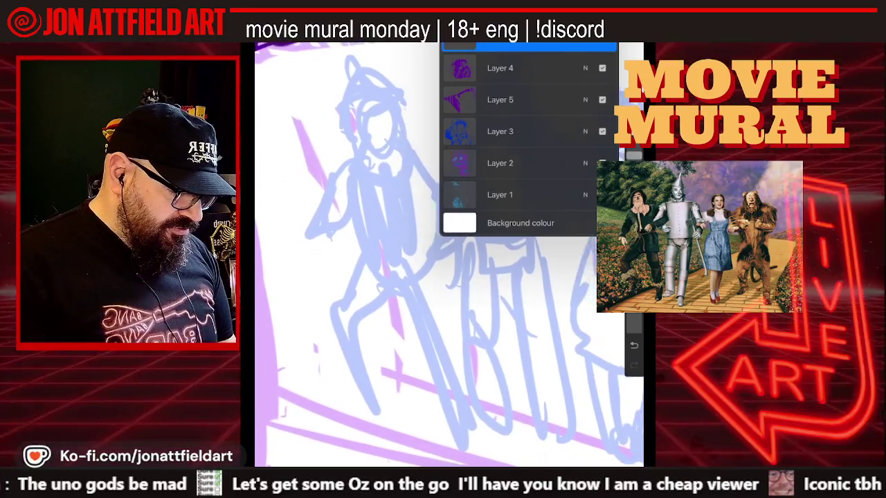
pyautogui.scroll(-2, 449, 254)
pyautogui.click(346, 290)
pyautogui.scroll(2, 449, 255)
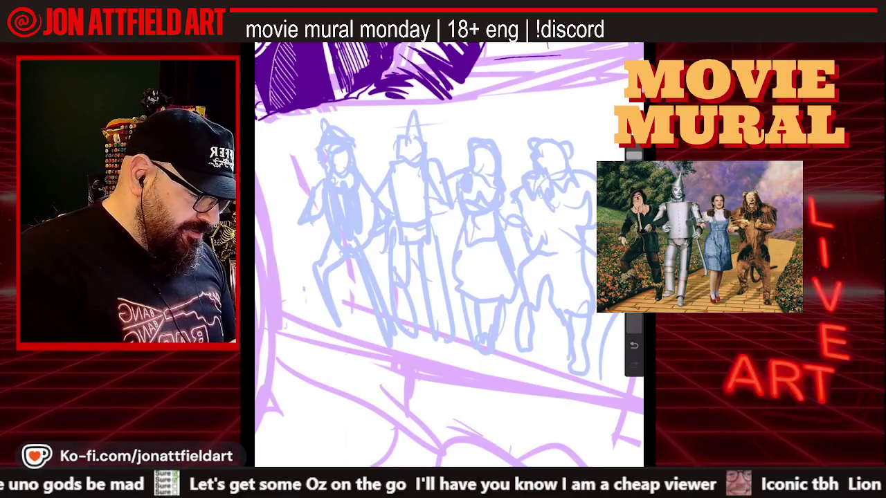
# - Change the brush colour from purple to a dark green
pyautogui.scroll(5, 498, 228)
pyautogui.scroll(2, 498, 229)
pyautogui.scroll(3, 499, 228)
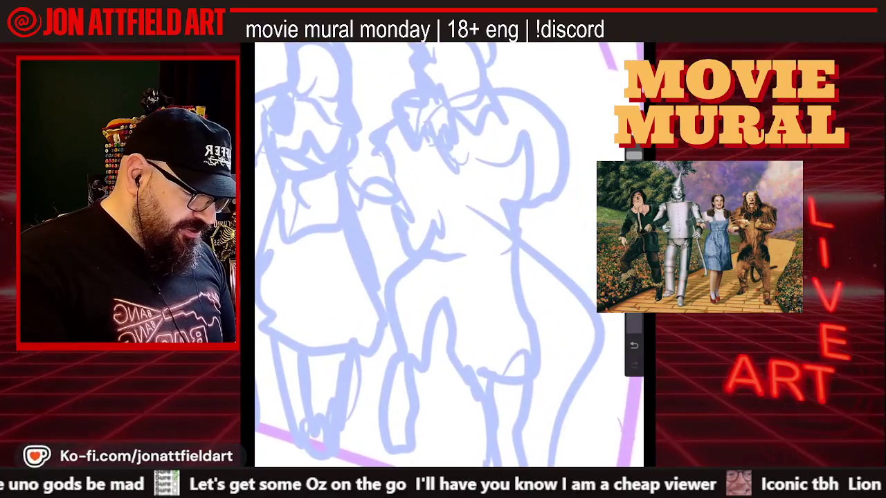
pyautogui.scroll(-2, 448, 254)
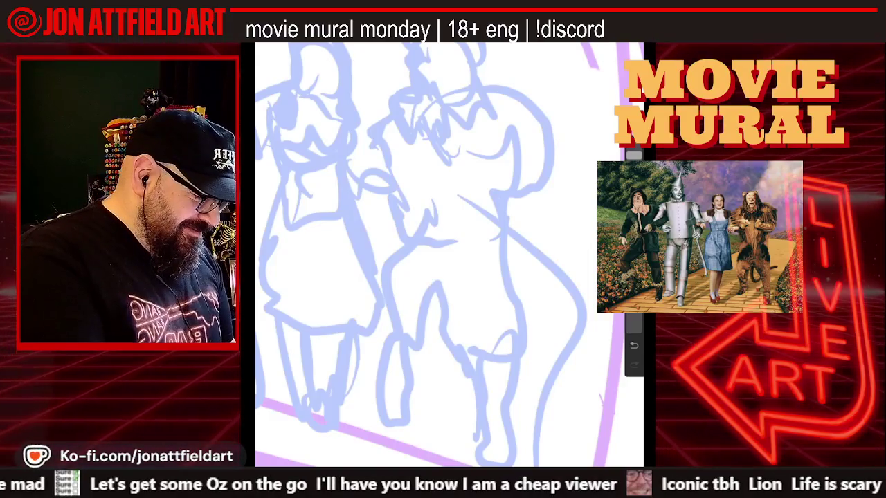
pyautogui.click(629, 43)
pyautogui.moveTo(571, 155)
pyautogui.mouseDown()
pyautogui.moveTo(537, 168)
pyautogui.moveTo(484, 148)
pyautogui.moveTo(460, 82)
pyautogui.mouseUp()
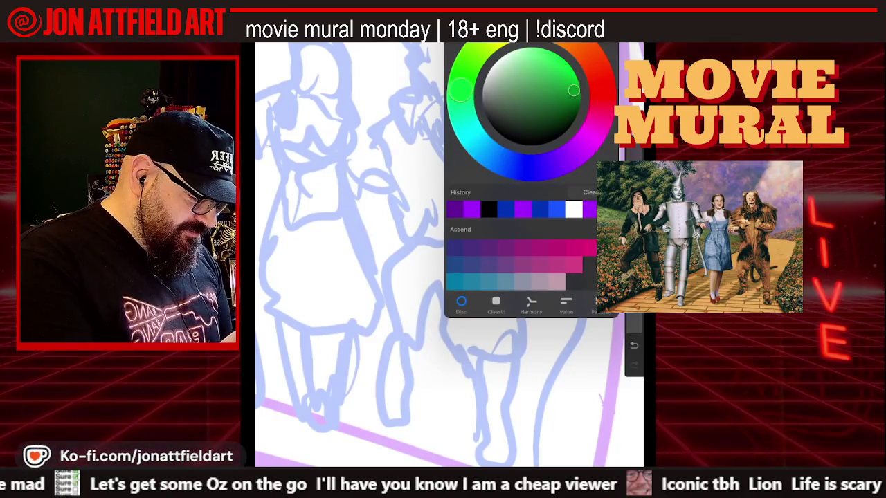
pyautogui.moveTo(573, 90); pyautogui.dragTo(571, 97)
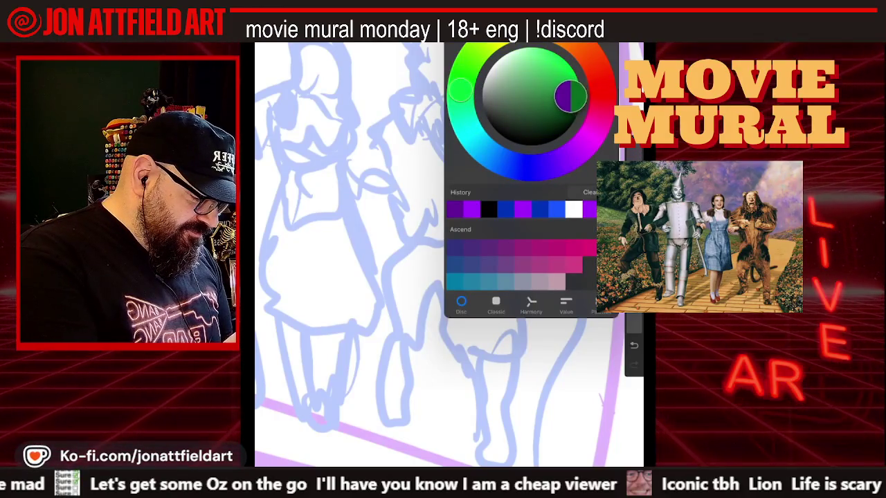
pyautogui.click(630, 43)
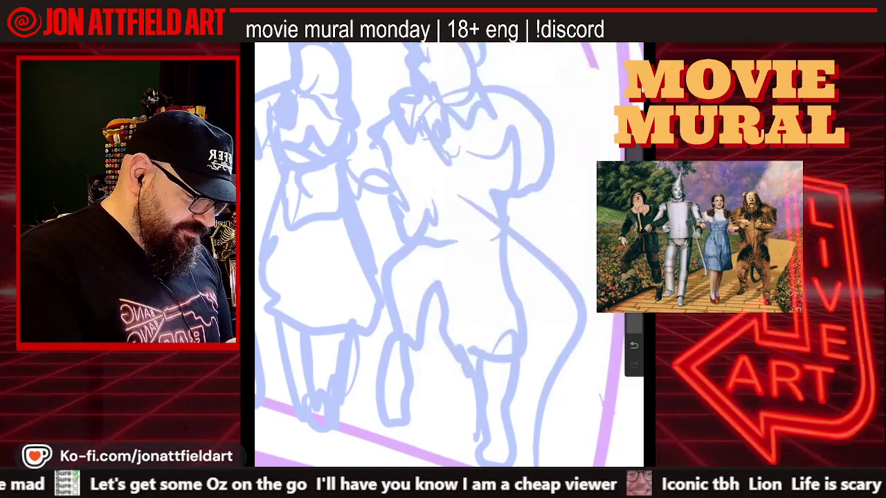
# - Thin the green brush to 2%, undoing every test stroke
pyautogui.moveTo(445, 145); pyautogui.dragTo(415, 166)
pyautogui.hotkey('ctrl', 'z')
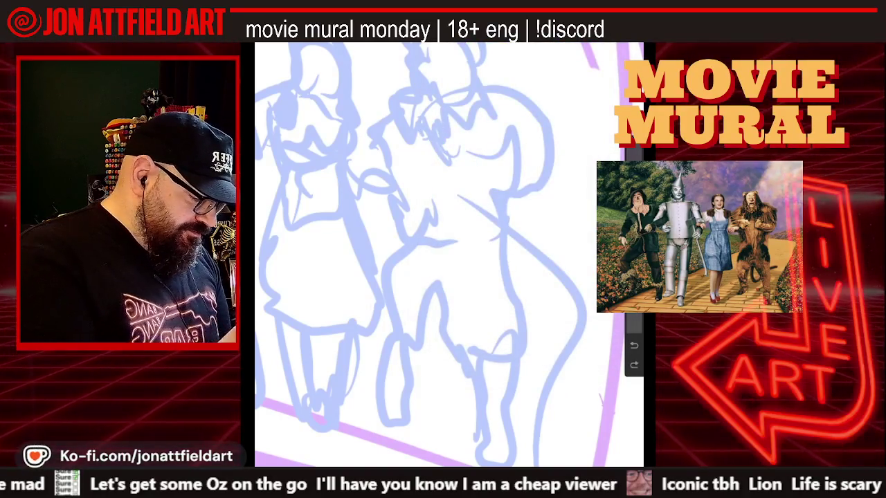
pyautogui.moveTo(493, 128); pyautogui.dragTo(430, 170)
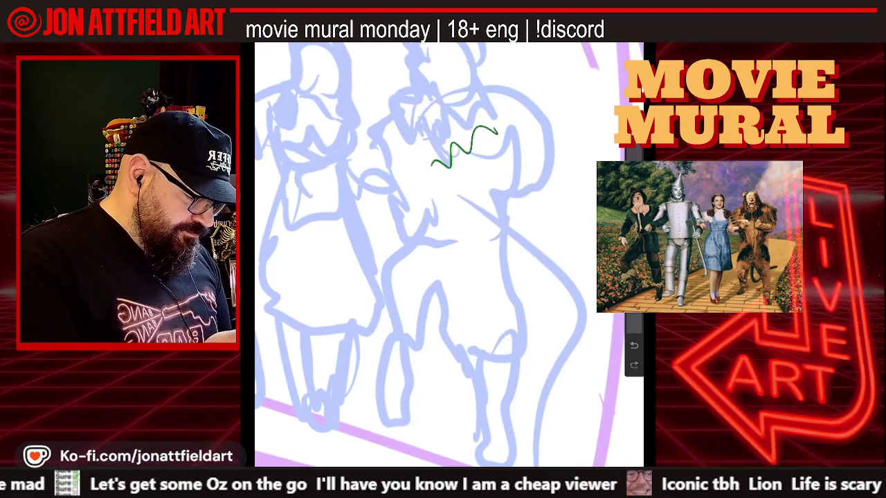
pyautogui.hotkey('ctrl', 'z')
pyautogui.click(634, 176)
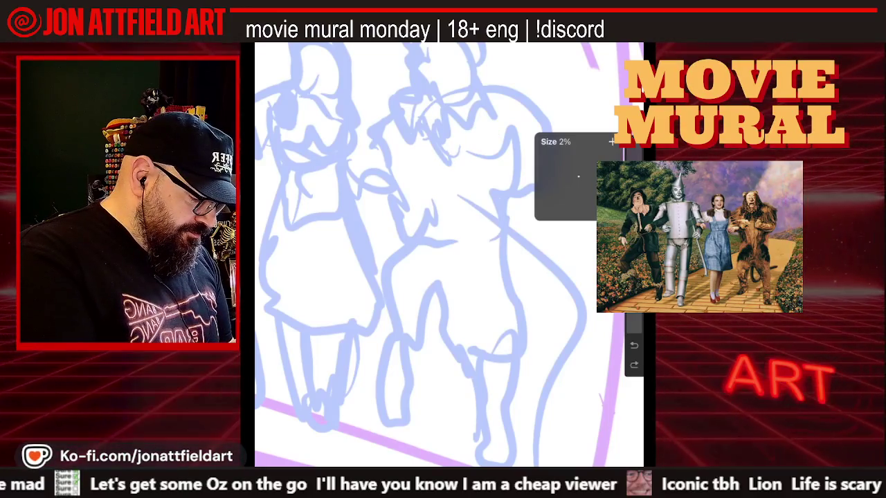
pyautogui.moveTo(515, 153)
pyautogui.mouseDown()
pyautogui.moveTo(511, 147)
pyautogui.moveTo(454, 167)
pyautogui.mouseUp()
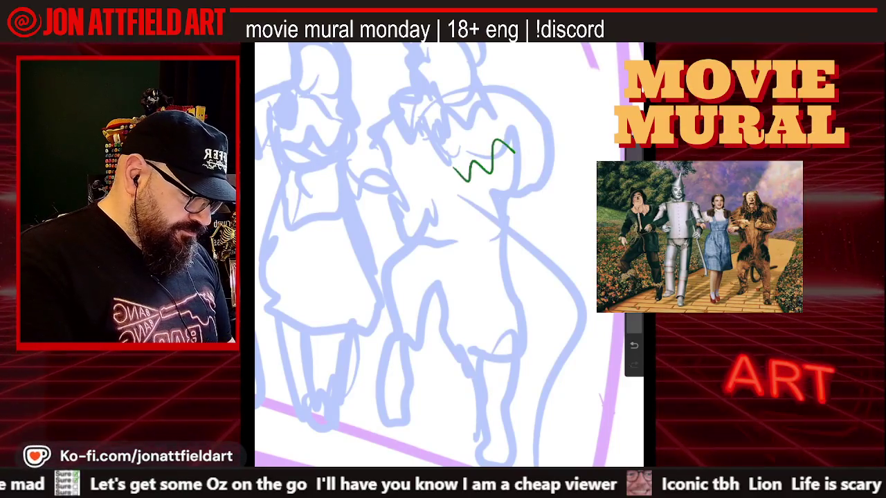
pyautogui.hotkey('ctrl', 'z')
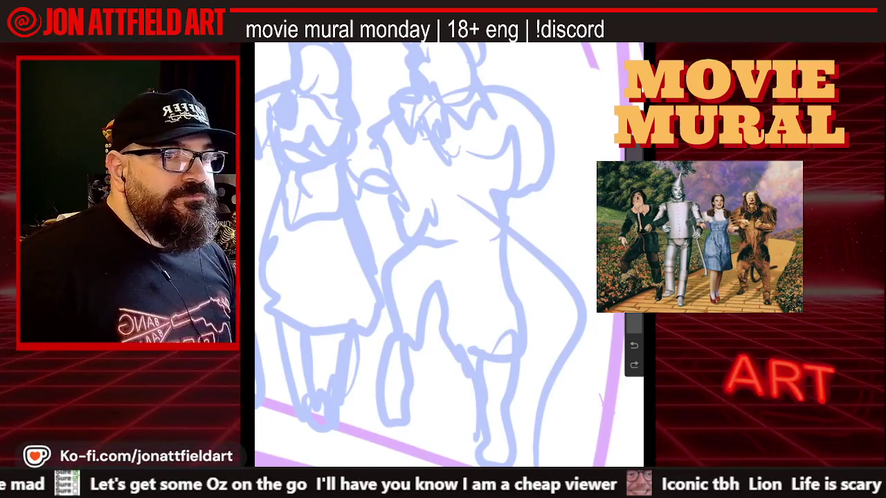
pyautogui.scroll(-3, 415, 256)
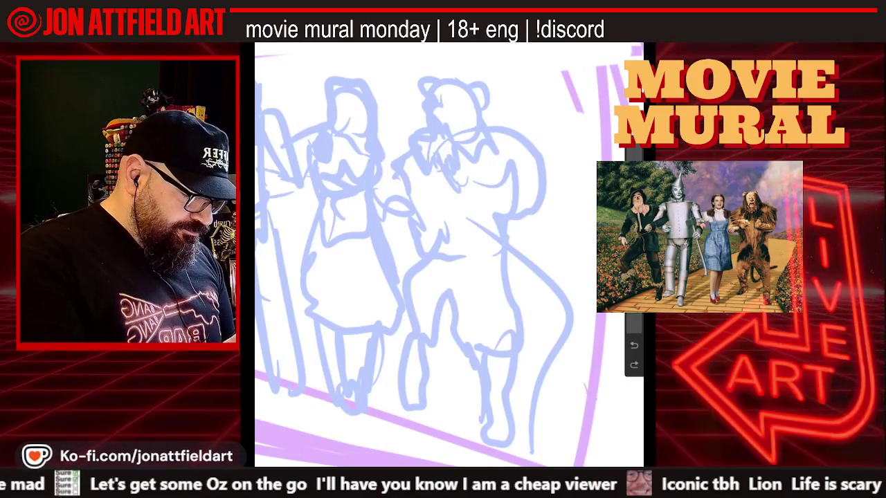
# - Ink the Lion's ears, top of head, left side and right mane edge in green
pyautogui.moveTo(429, 83); pyautogui.dragTo(424, 94)
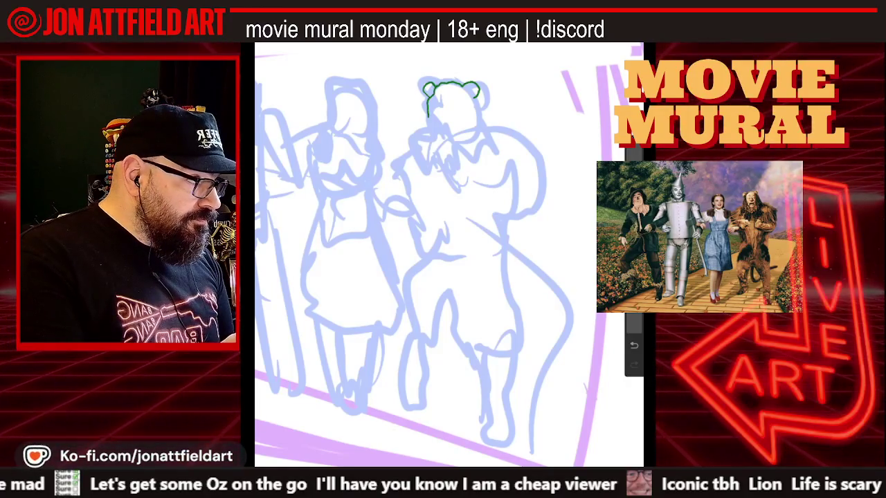
pyautogui.moveTo(426, 131); pyautogui.dragTo(417, 141)
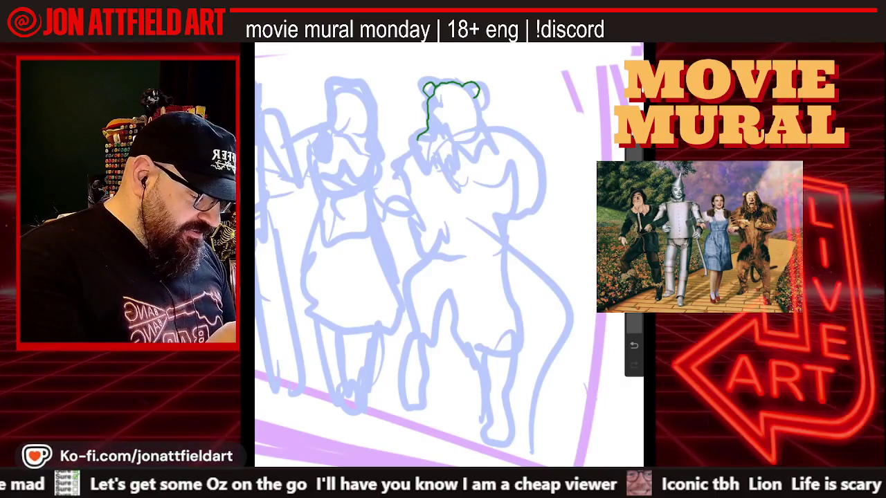
pyautogui.moveTo(478, 95); pyautogui.dragTo(489, 130)
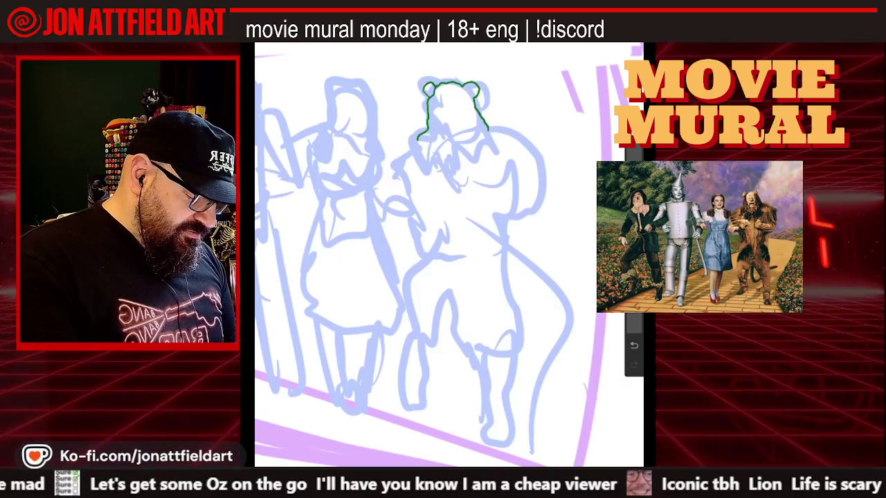
pyautogui.scroll(3, 442, 128)
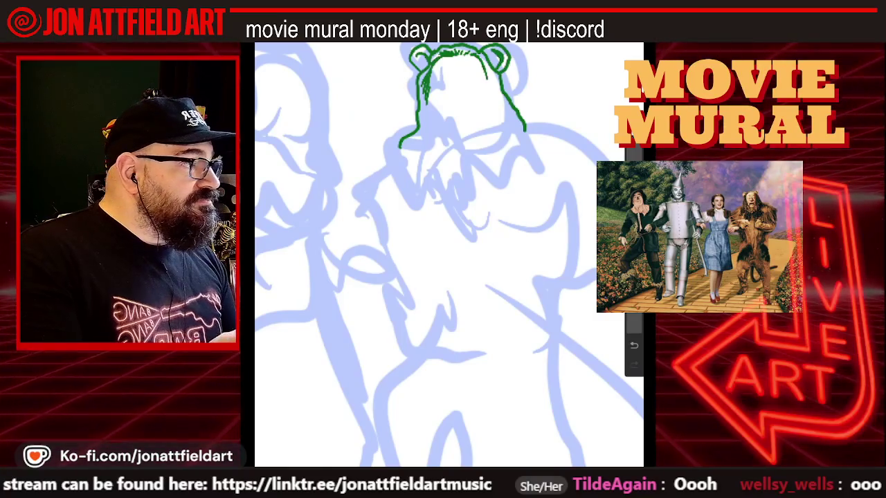
# - Ink green strands inside the Lion's mane and both of his eyes
pyautogui.moveTo(485, 69); pyautogui.dragTo(495, 103)
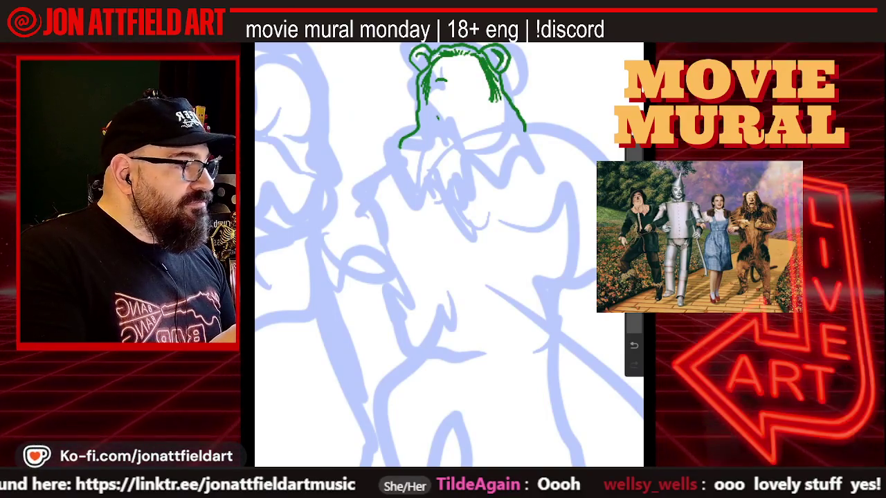
pyautogui.moveTo(466, 79); pyautogui.dragTo(470, 75)
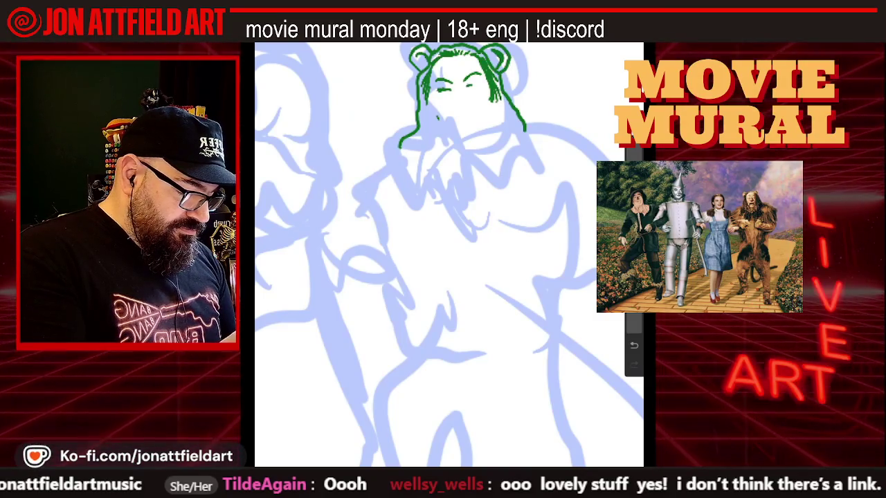
pyautogui.moveTo(466, 85); pyautogui.dragTo(481, 82)
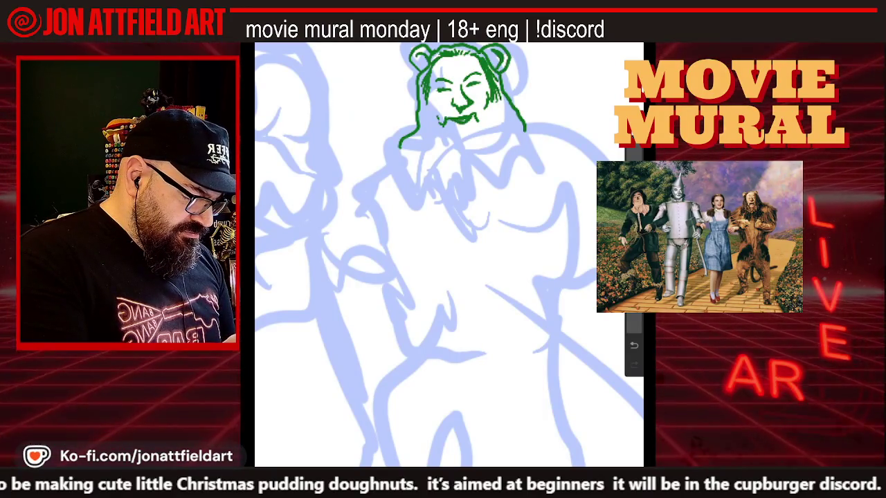
pyautogui.scroll(3, 449, 255)
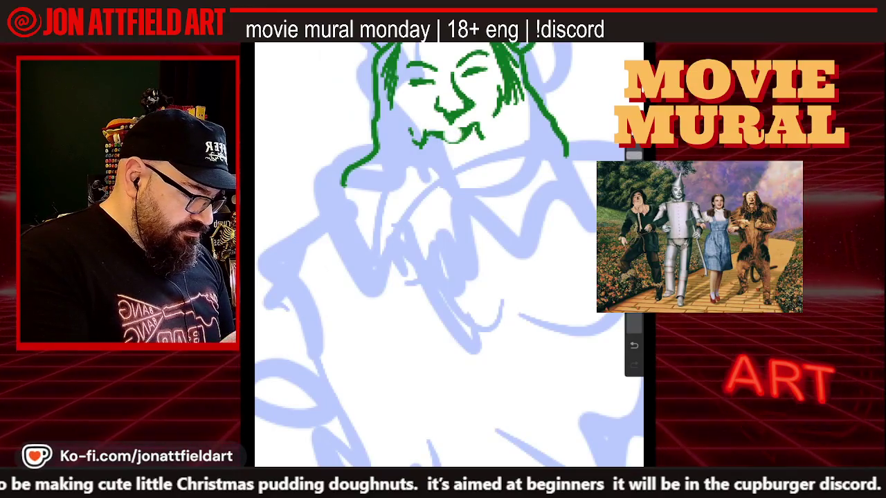
# - Set the brush to 3% and tilt the canvas around the Lion's face for inking
pyautogui.click(633, 156)
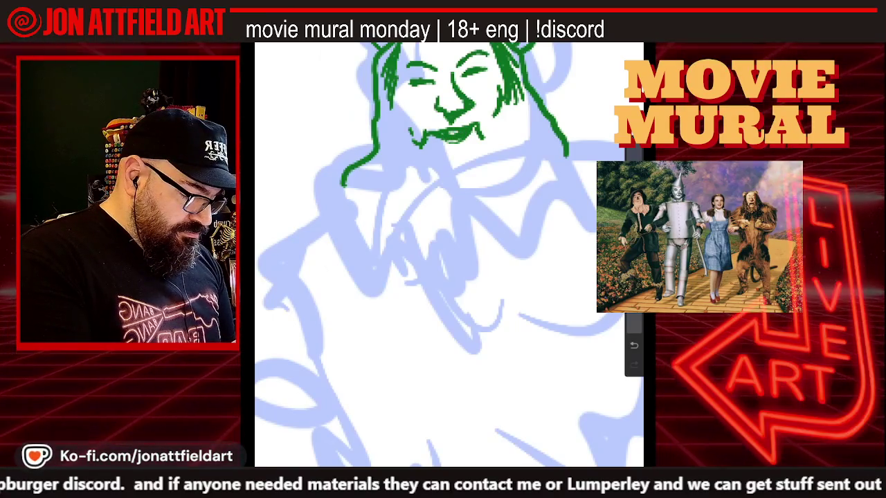
pyautogui.moveTo(450, 256)
pyautogui.mouseDown()
pyautogui.moveTo(461, 250)
pyautogui.moveTo(440, 263)
pyautogui.mouseUp()
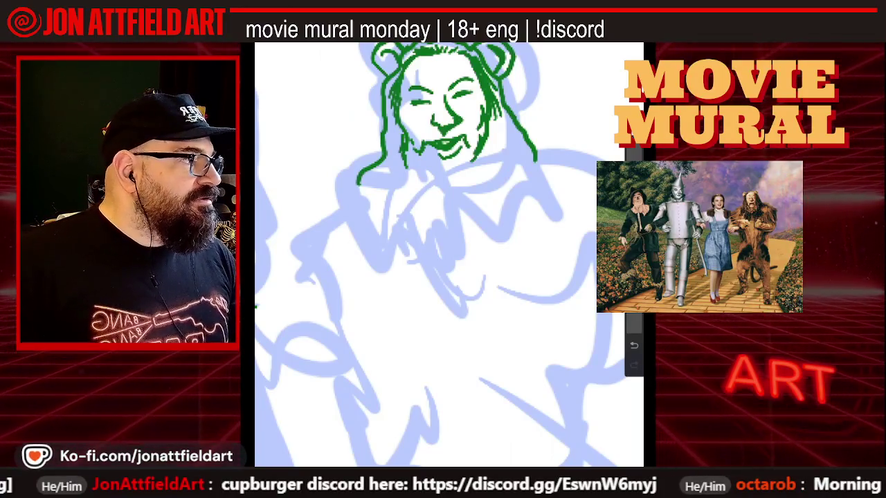
pyautogui.scroll(3, 424, 141)
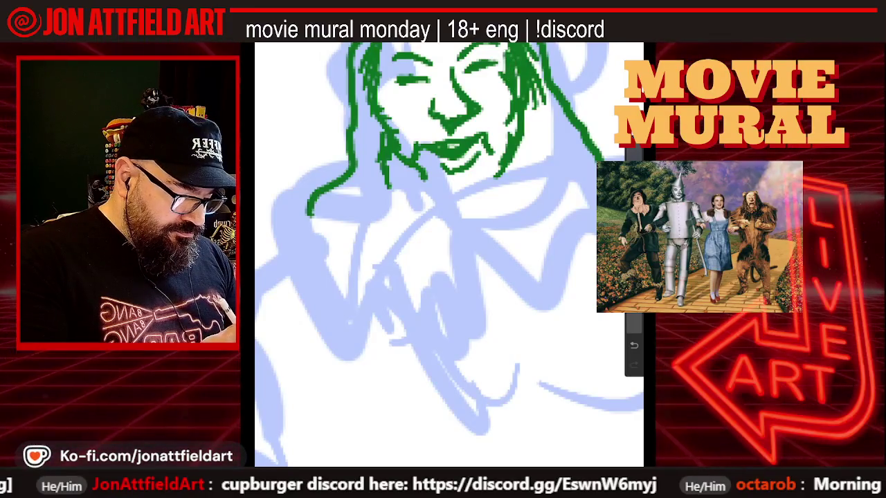
pyautogui.scroll(-2, 448, 254)
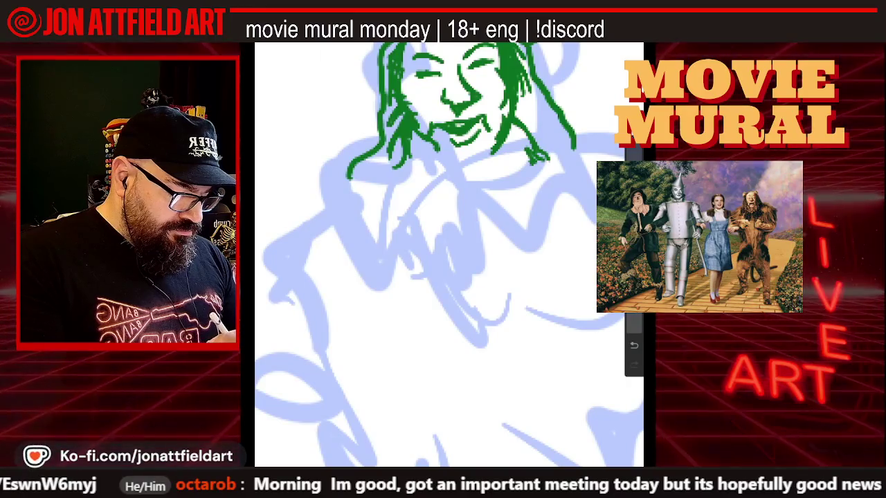
# - Hatch green strokes below the Lion's face and chin, then zoom out to the whole head
pyautogui.moveTo(539, 149); pyautogui.dragTo(521, 164)
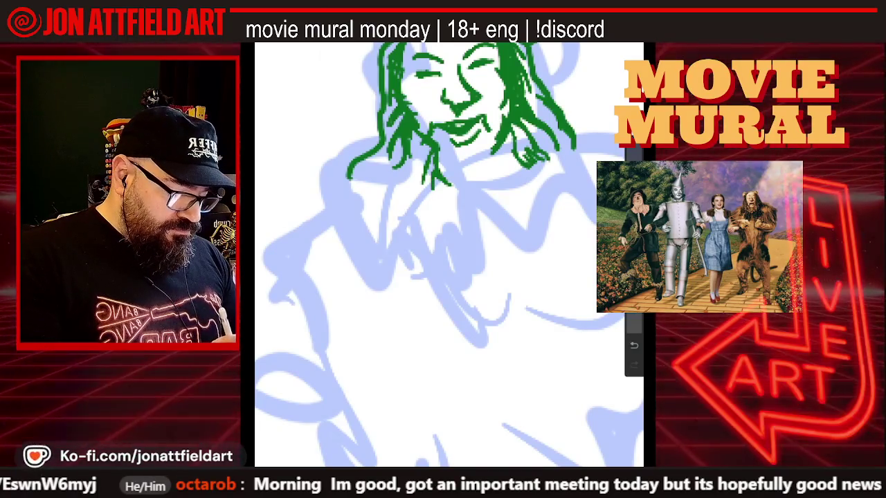
pyautogui.moveTo(454, 170); pyautogui.dragTo(480, 166)
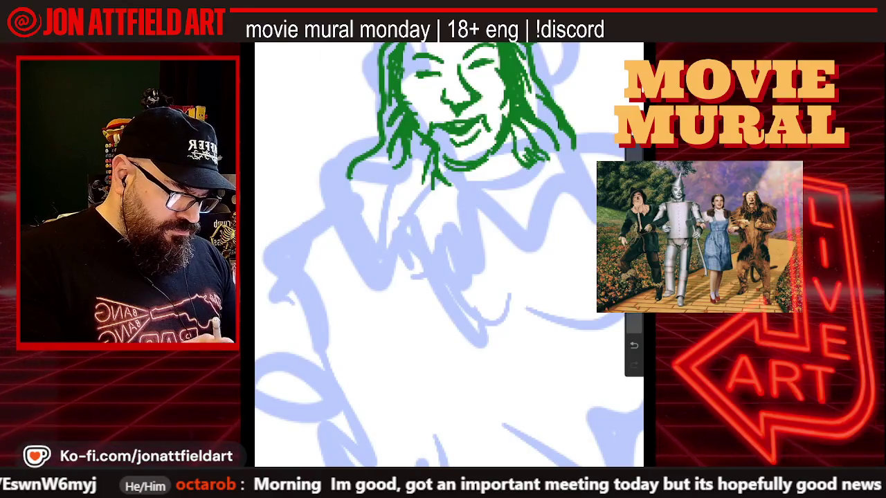
pyautogui.scroll(-2, 450, 256)
pyautogui.moveTo(415, 73); pyautogui.dragTo(425, 54)
pyautogui.moveTo(498, 55); pyautogui.dragTo(513, 72)
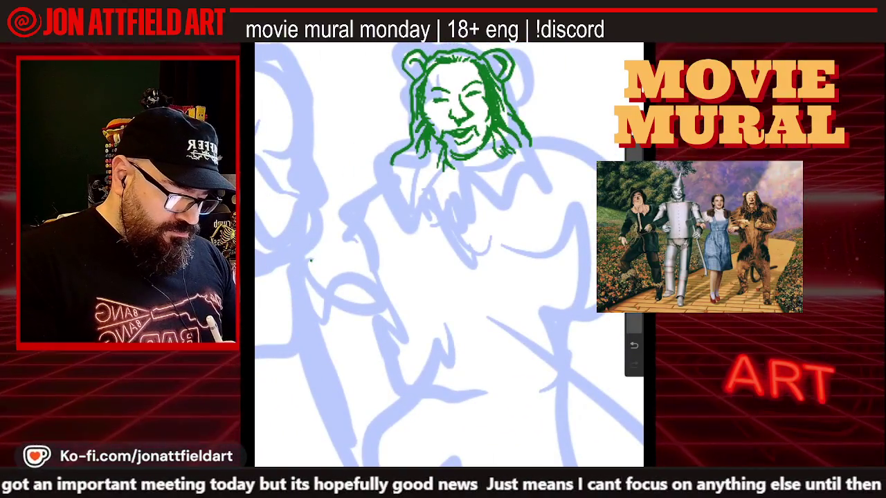
# - Ink a dense, hatched green mane tuft hanging beside the lion's lower-left cheek
pyautogui.moveTo(414, 169); pyautogui.dragTo(384, 177)
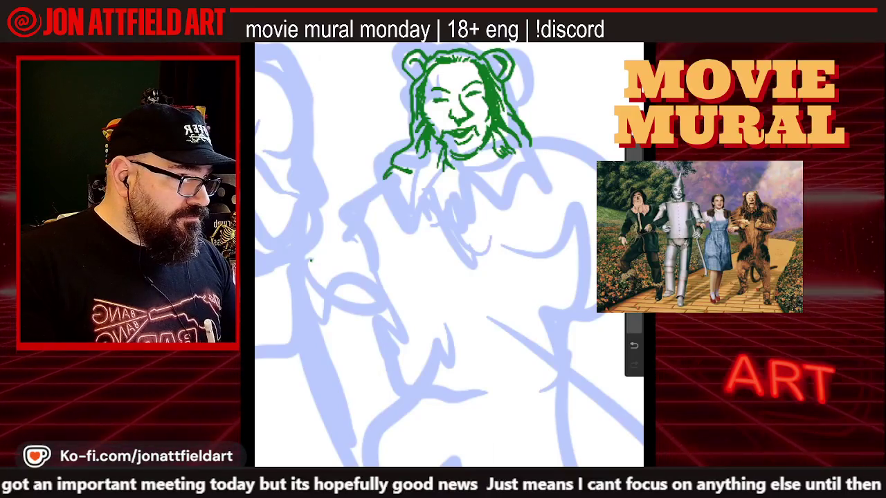
pyautogui.moveTo(396, 177); pyautogui.dragTo(373, 217)
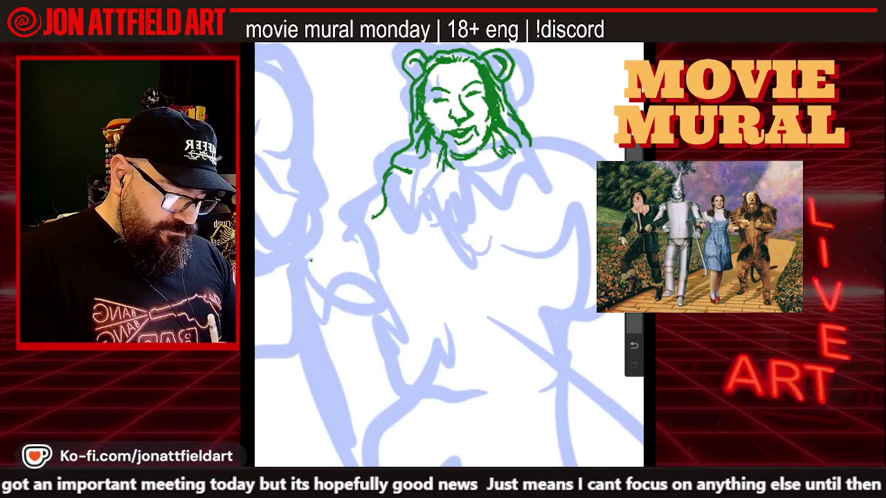
pyautogui.moveTo(411, 184); pyautogui.dragTo(394, 196)
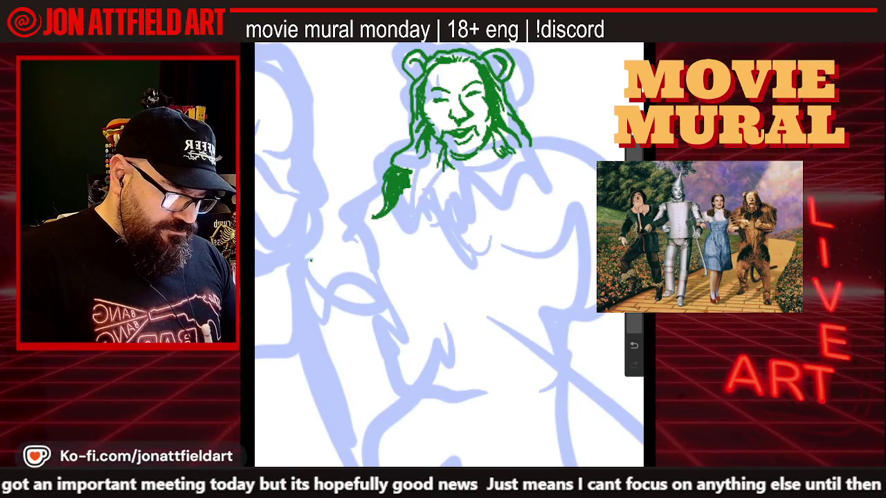
pyautogui.scroll(-2, 448, 255)
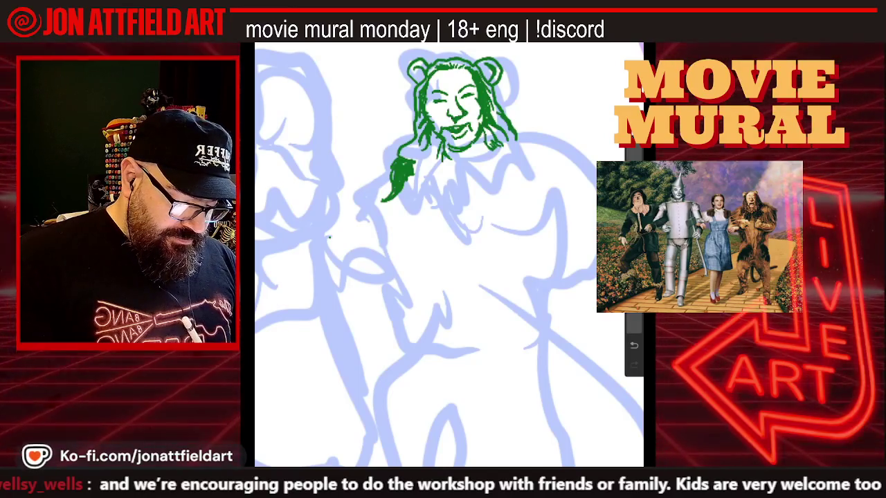
pyautogui.moveTo(405, 184); pyautogui.dragTo(406, 196)
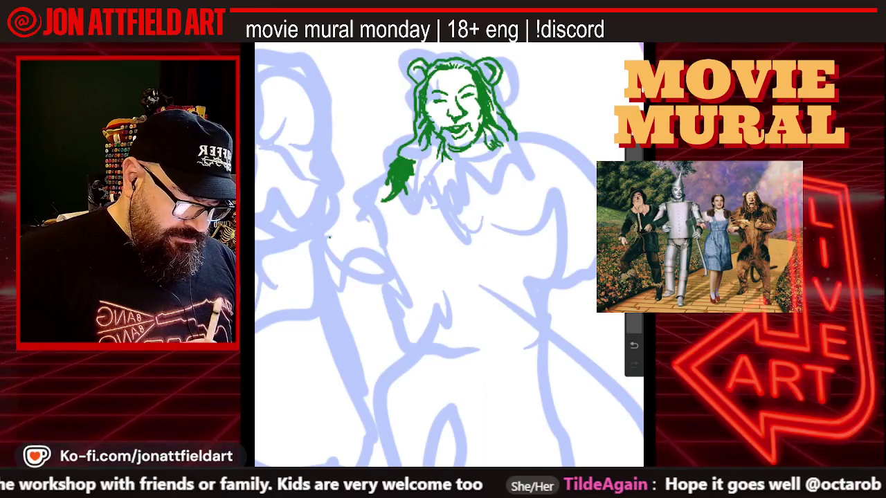
pyautogui.scroll(-2, 448, 256)
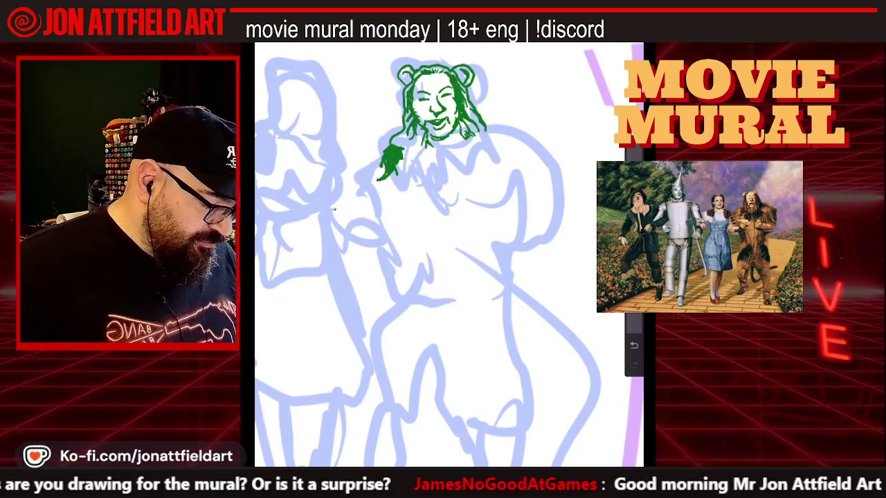
pyautogui.scroll(-3, 443, 256)
pyautogui.scroll(-3, 443, 256)
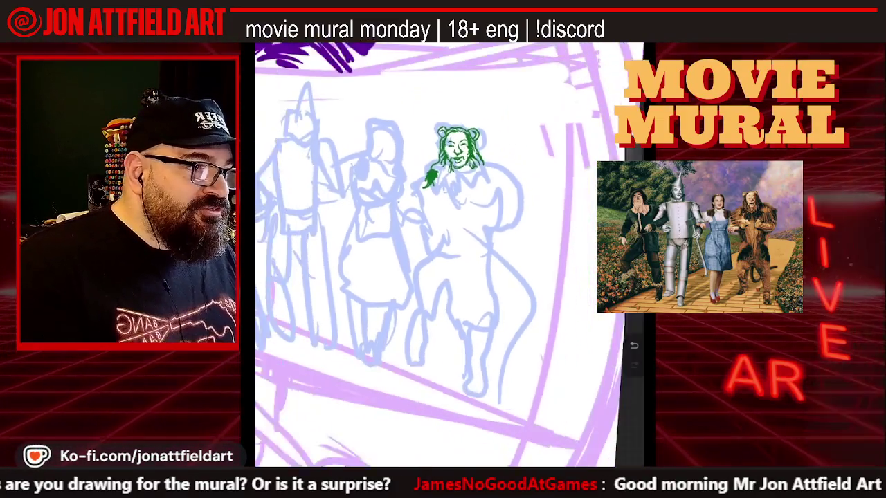
pyautogui.scroll(-3, 425, 249)
pyautogui.scroll(-3, 426, 249)
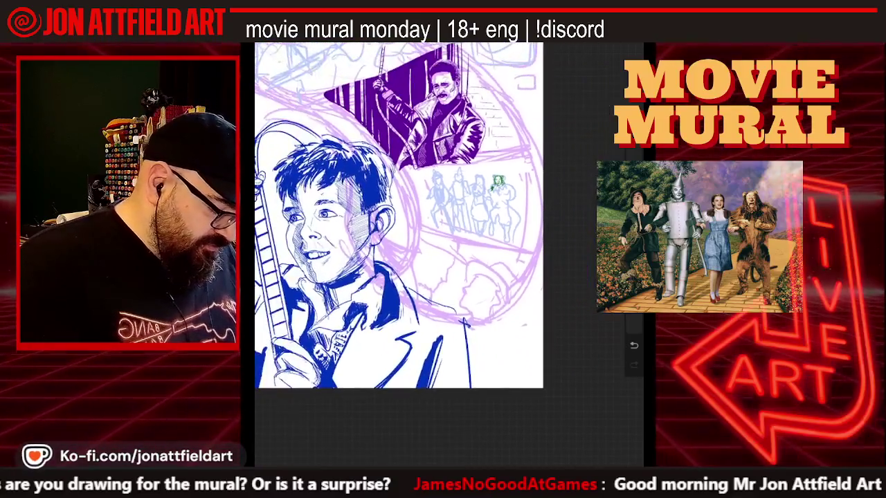
pyautogui.scroll(-2, 425, 249)
pyautogui.scroll(-3, 426, 243)
pyautogui.scroll(-2, 426, 242)
pyautogui.scroll(-2, 418, 229)
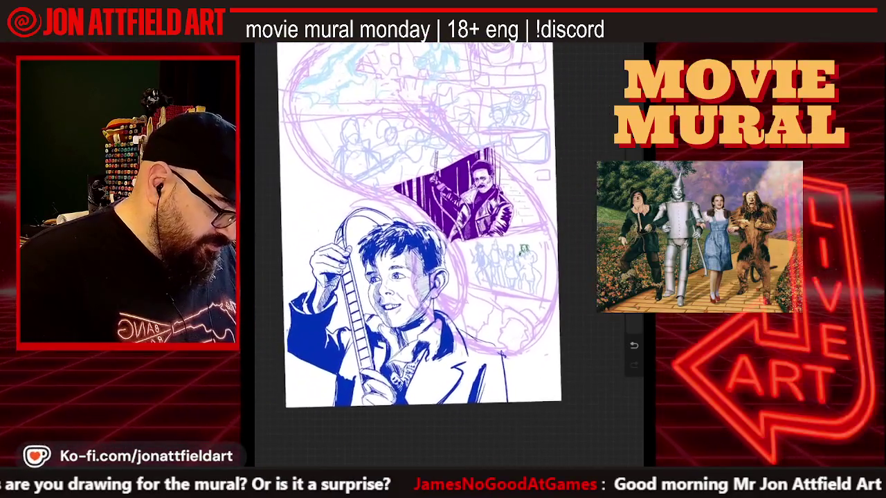
pyautogui.scroll(-1, 419, 225)
pyautogui.scroll(2, 419, 249)
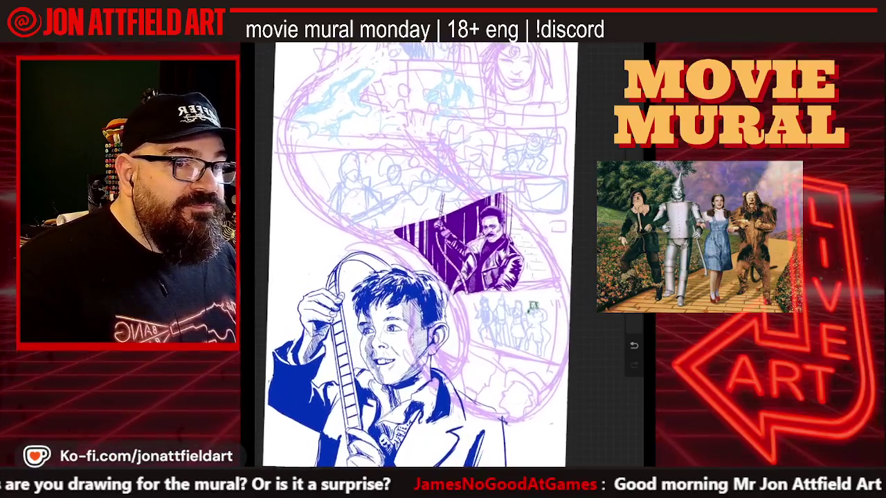
pyautogui.scroll(1, 419, 249)
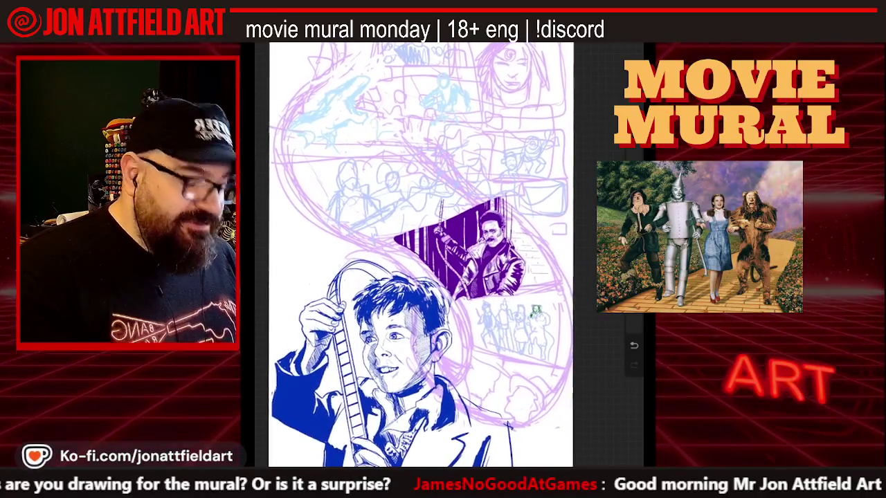
pyautogui.scroll(3, 422, 256)
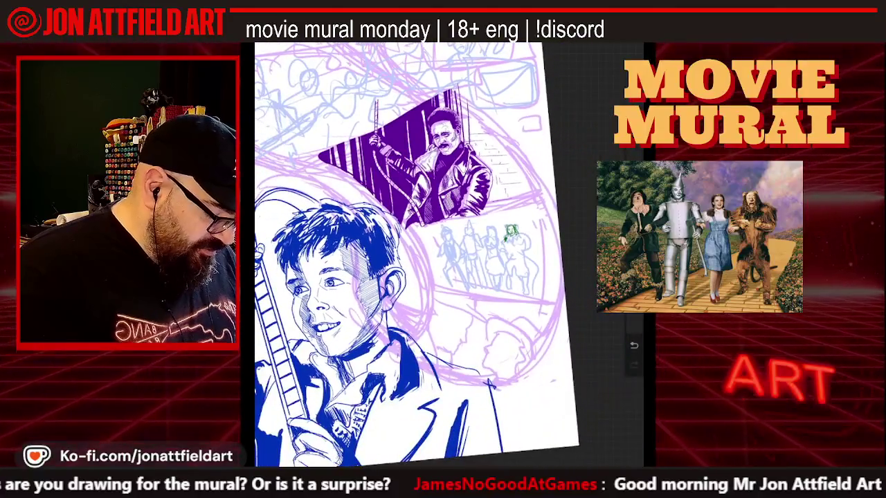
pyautogui.scroll(3, 449, 277)
pyautogui.scroll(2, 450, 277)
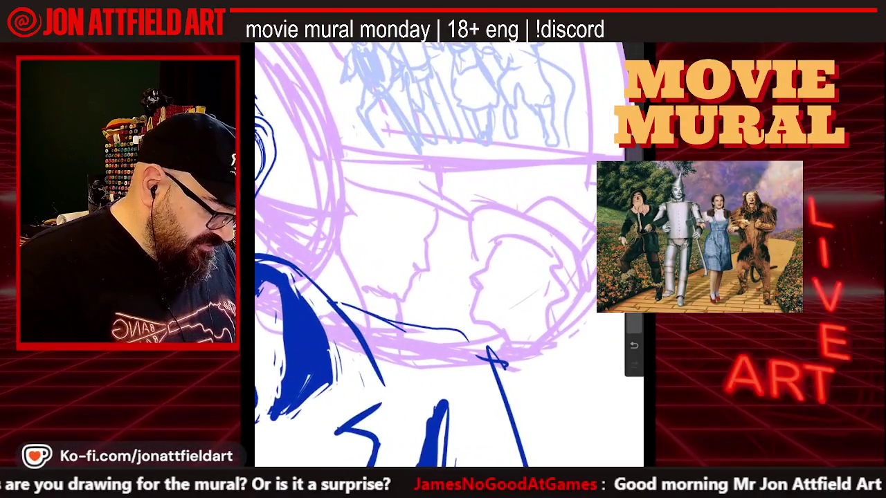
pyautogui.scroll(3, 449, 256)
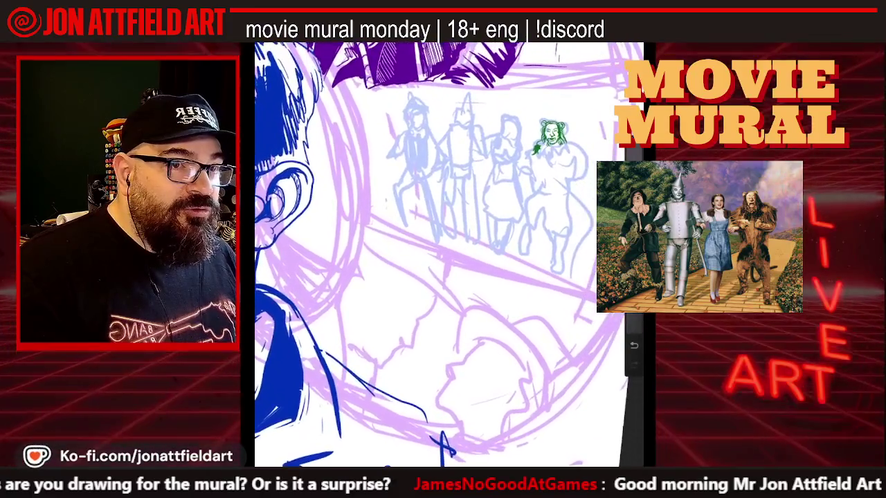
pyautogui.scroll(3, 450, 256)
pyautogui.scroll(2, 450, 256)
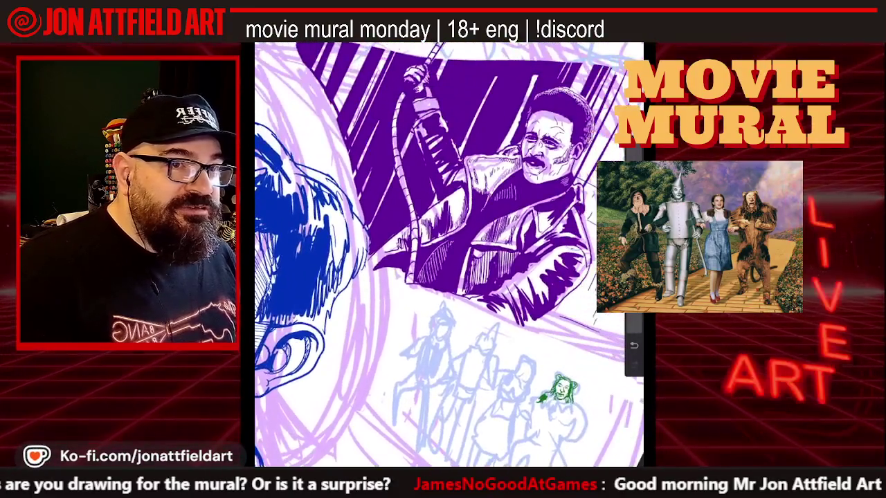
pyautogui.scroll(2, 450, 256)
pyautogui.scroll(2, 450, 256)
pyautogui.scroll(2, 450, 256)
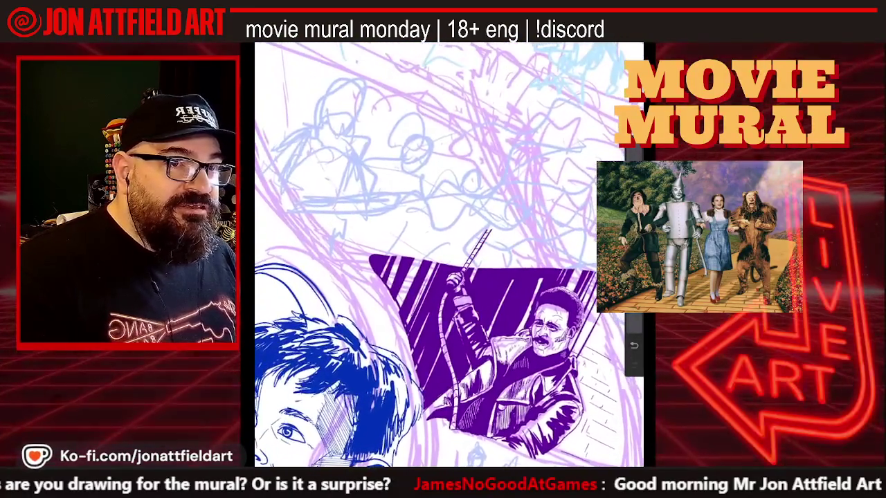
pyautogui.scroll(3, 450, 256)
pyautogui.scroll(3, 449, 256)
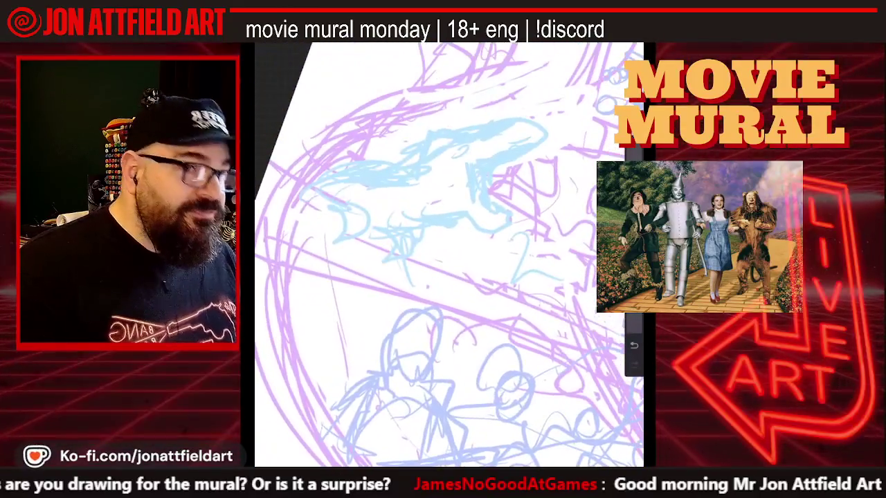
pyautogui.hscroll(3, 450, 256)
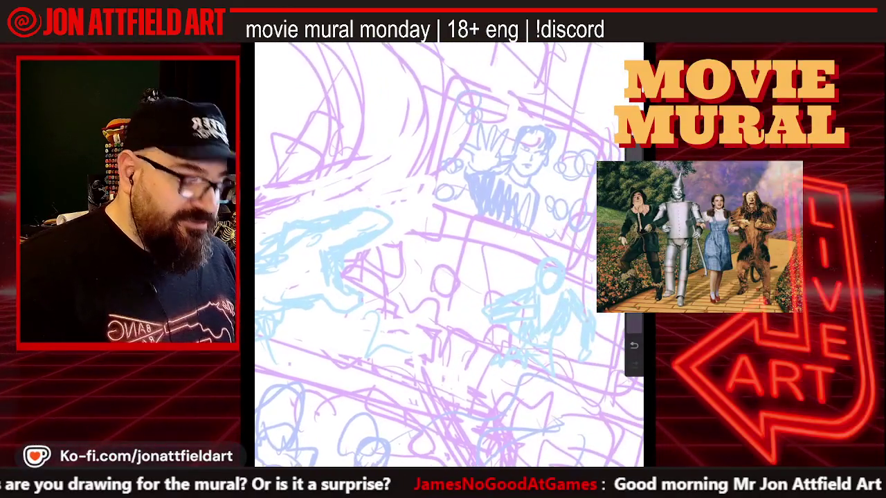
pyautogui.hscroll(2, 450, 256)
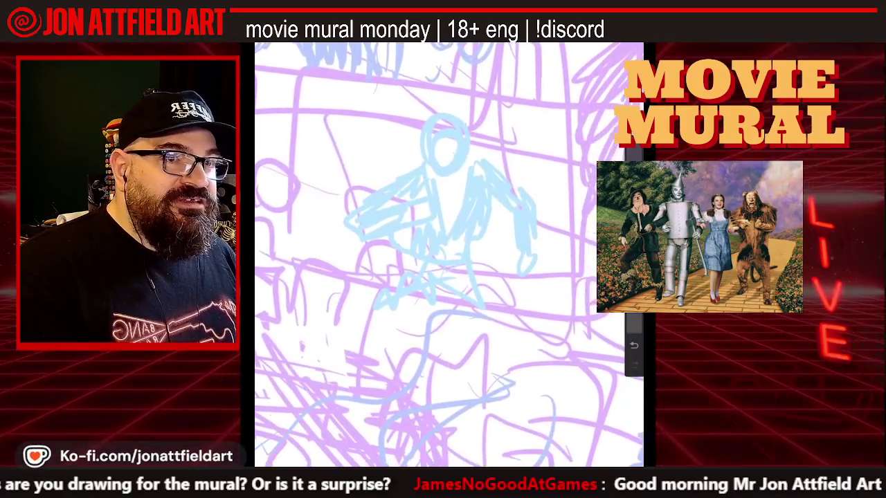
pyautogui.hscroll(1, 450, 256)
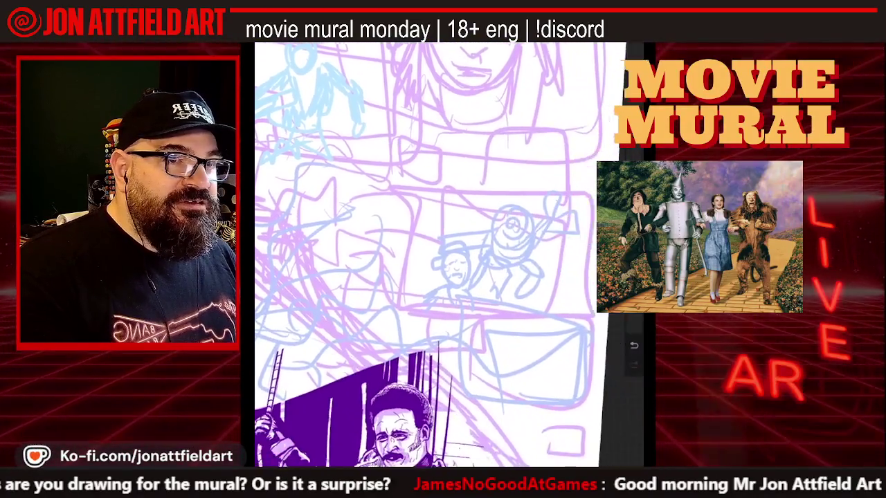
pyautogui.scroll(2, 429, 256)
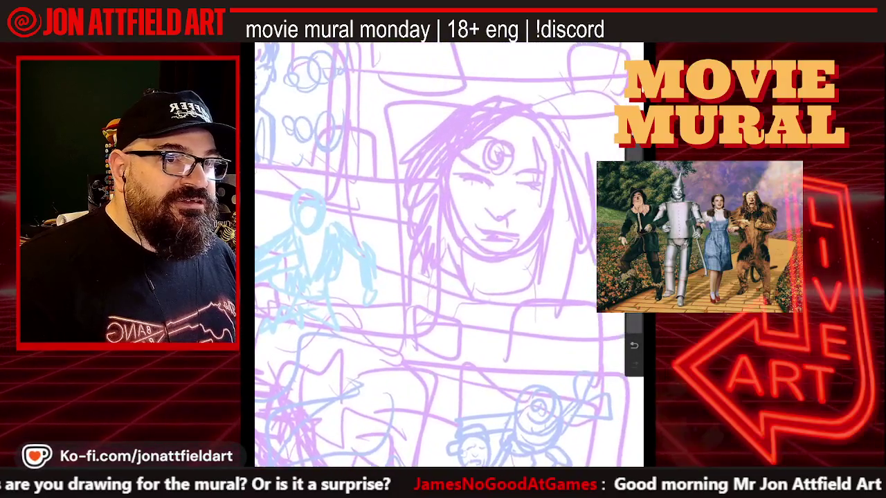
pyautogui.hscroll(1, 445, 254)
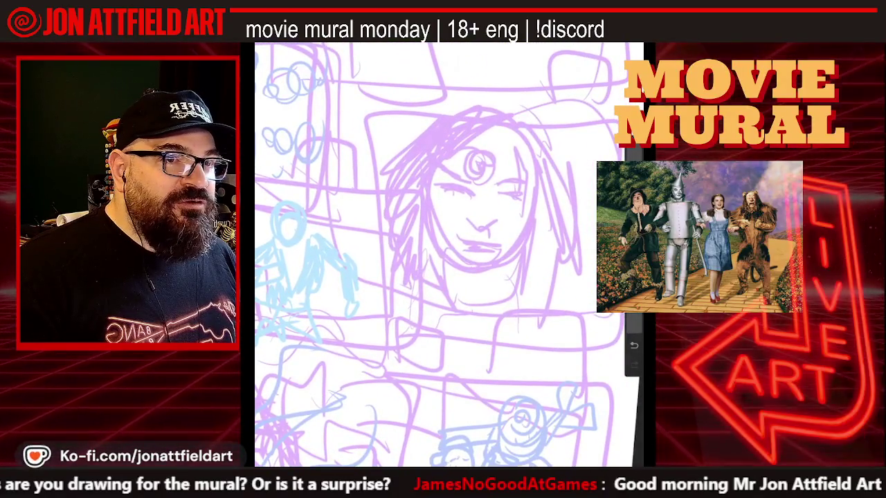
pyautogui.scroll(-5, 429, 256)
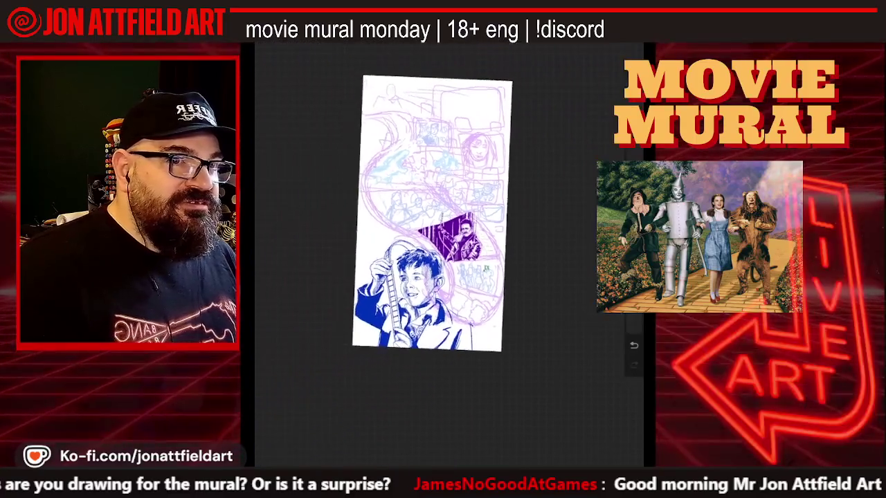
pyautogui.scroll(2, 429, 180)
pyautogui.scroll(2, 429, 180)
pyautogui.scroll(2, 429, 180)
pyautogui.scroll(2, 429, 180)
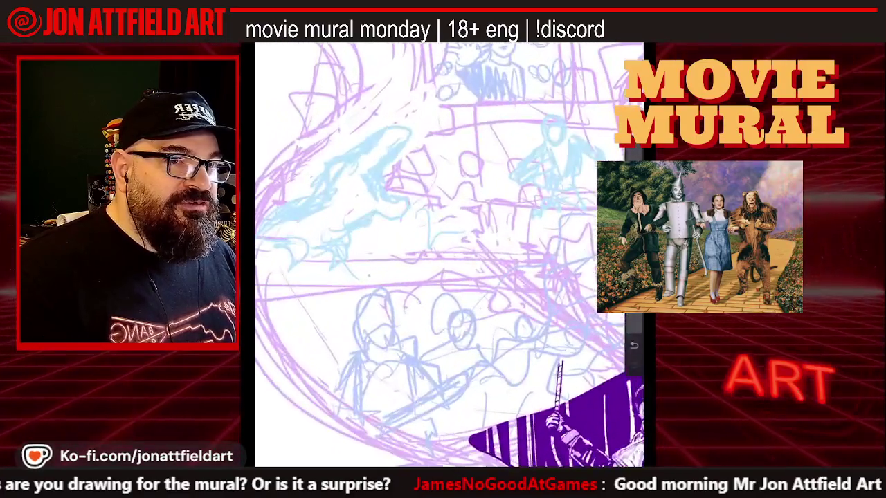
pyautogui.scroll(-2, 448, 255)
pyautogui.scroll(-2, 448, 254)
pyautogui.scroll(-2, 448, 255)
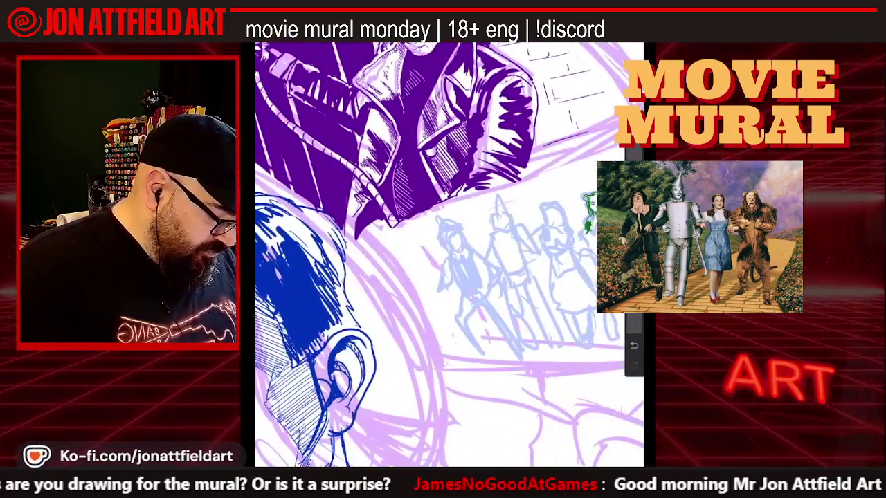
pyautogui.scroll(2, 513, 276)
pyautogui.scroll(2, 512, 277)
pyautogui.scroll(2, 512, 277)
pyautogui.scroll(1, 512, 277)
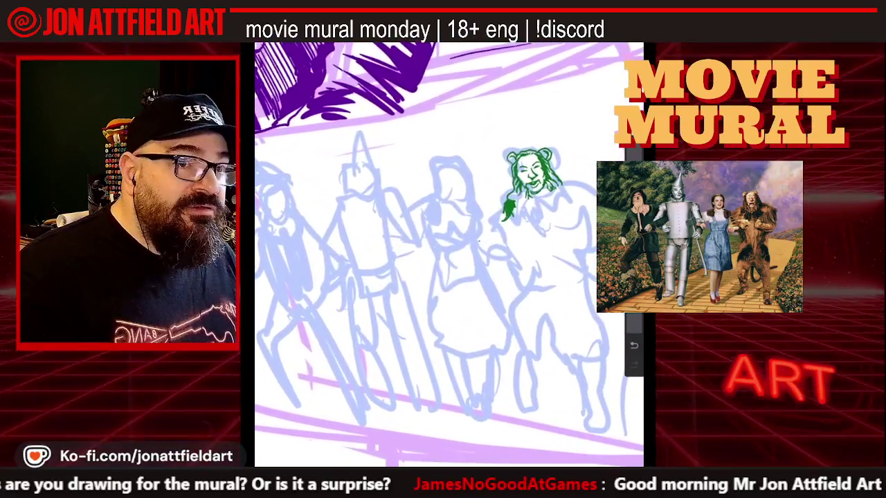
pyautogui.scroll(-1, 450, 250)
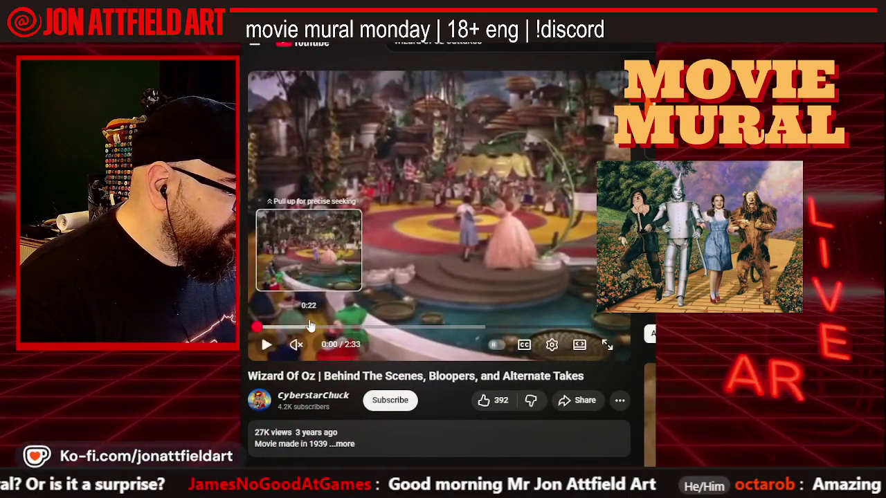
# - Play the Wizard Of Oz behind-the-scenes video and scrub ahead to its unused music section
pyautogui.click(265, 345)
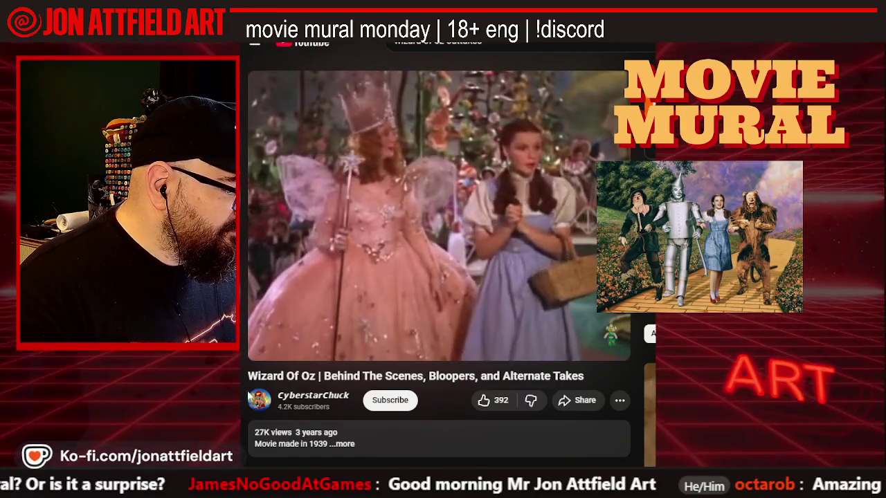
pyautogui.scroll(-1, 295, 409)
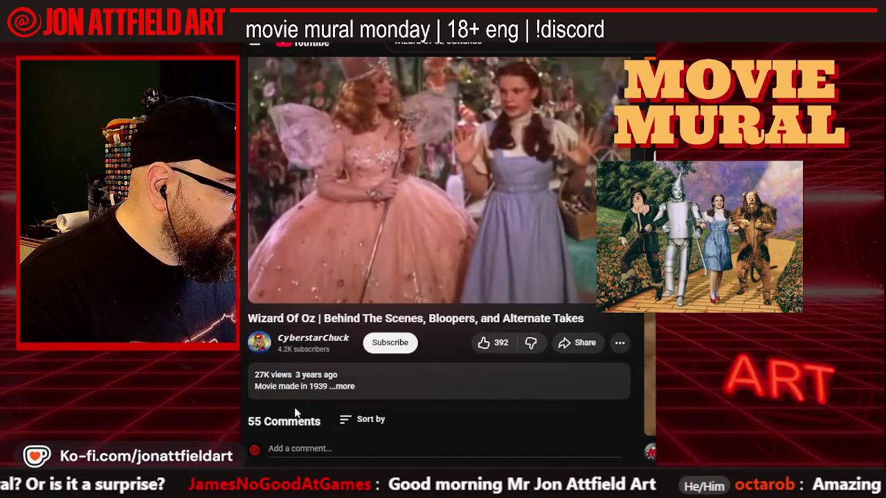
pyautogui.scroll(1, 294, 407)
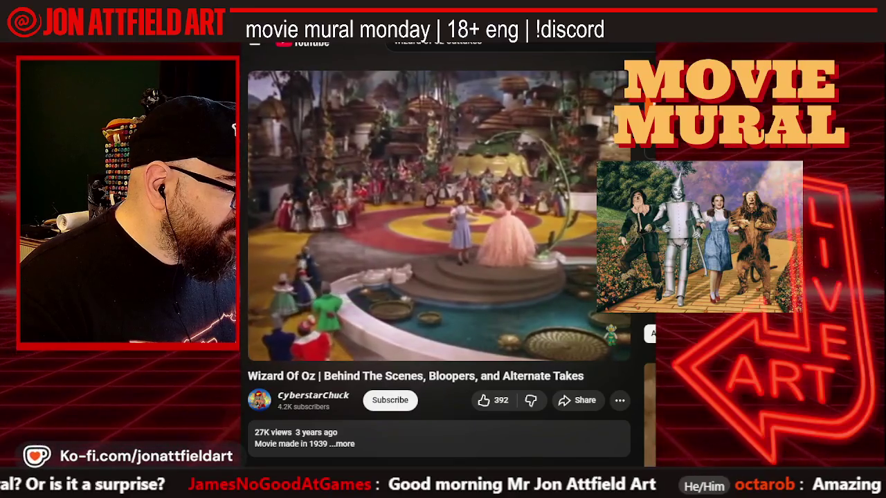
pyautogui.moveTo(314, 327); pyautogui.dragTo(378, 333)
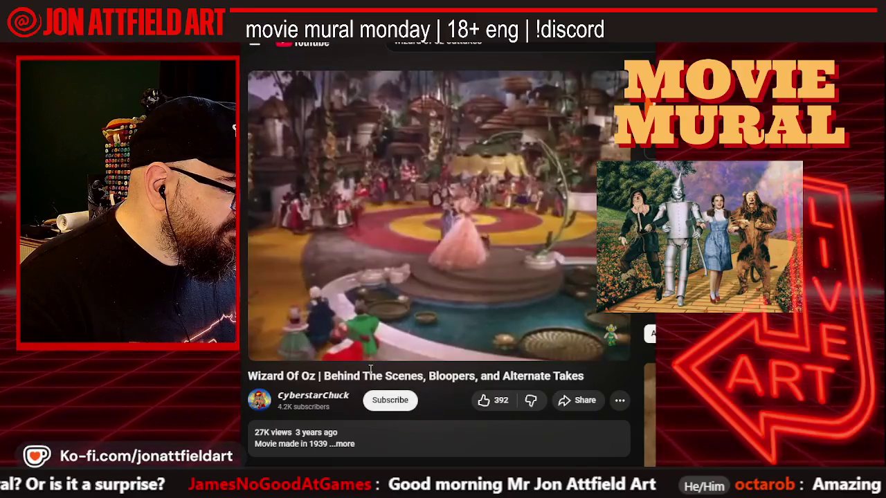
pyautogui.moveTo(348, 327); pyautogui.dragTo(382, 332)
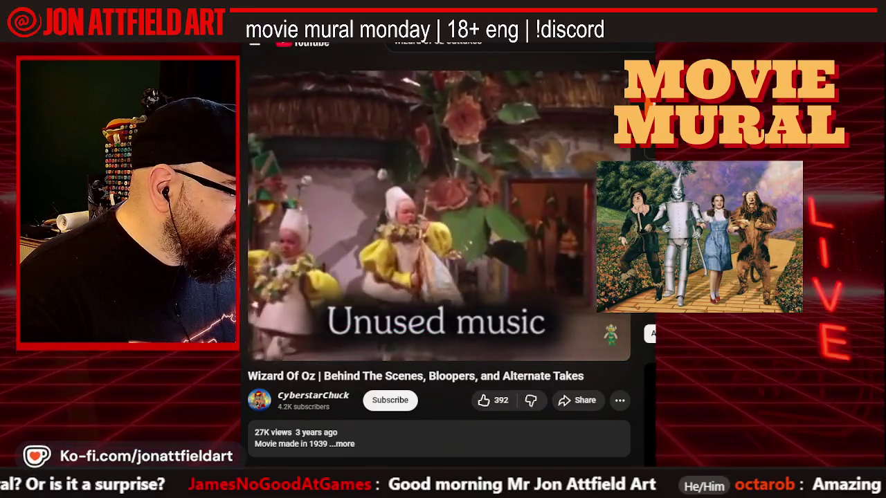
# - Browse the current video page, then return to the Wizard of Oz search results
pyautogui.scroll(-2, 452, 349)
pyautogui.scroll(-3, 455, 355)
pyautogui.scroll(-2, 456, 355)
pyautogui.scroll(1, 458, 356)
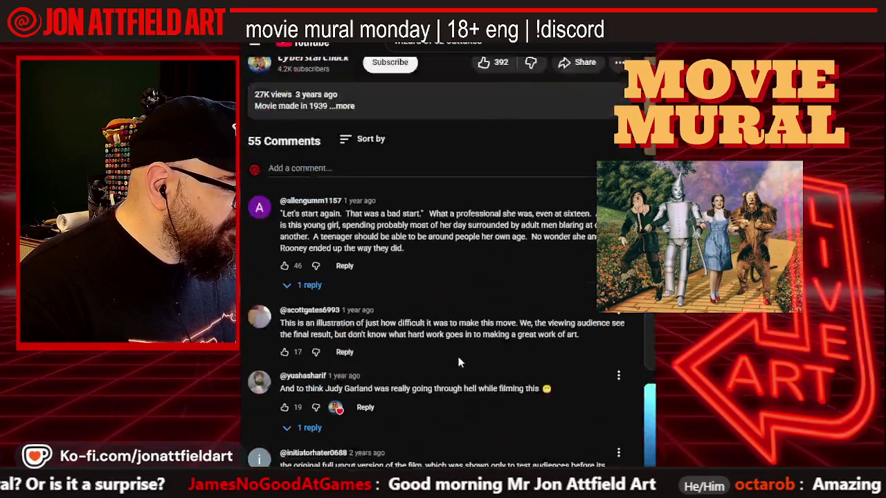
pyautogui.scroll(4, 458, 357)
pyautogui.scroll(1, 451, 352)
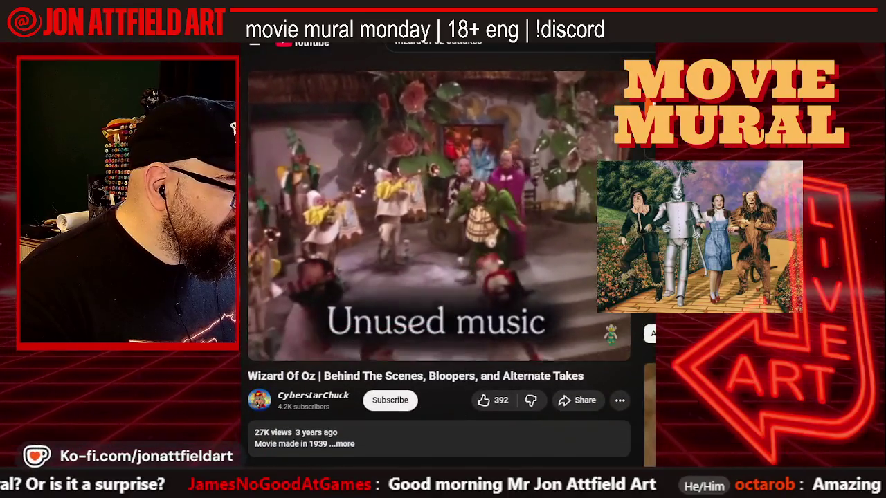
pyautogui.hotkey('alt', 'Left')
# - Watch the 'judy garland nearly starts laughing' clip, pausing at 0:41 of 0:44
pyautogui.scroll(-3, 428, 278)
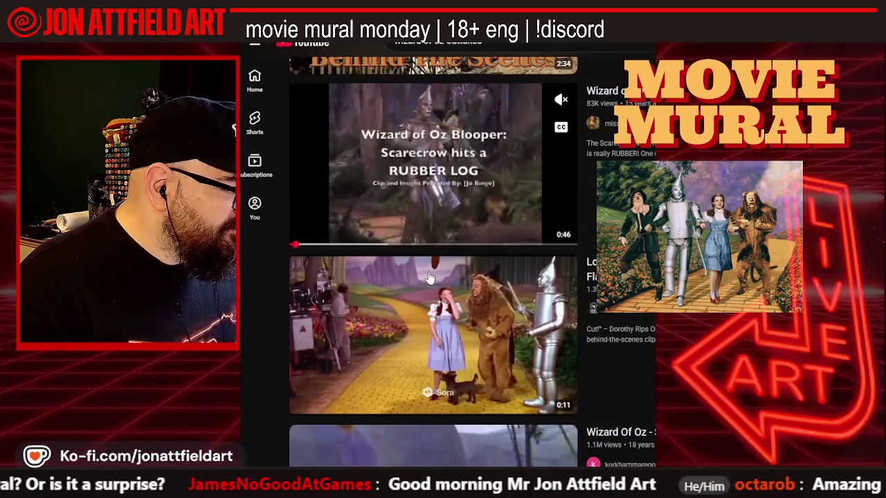
pyautogui.scroll(-3, 428, 278)
pyautogui.scroll(-3, 428, 278)
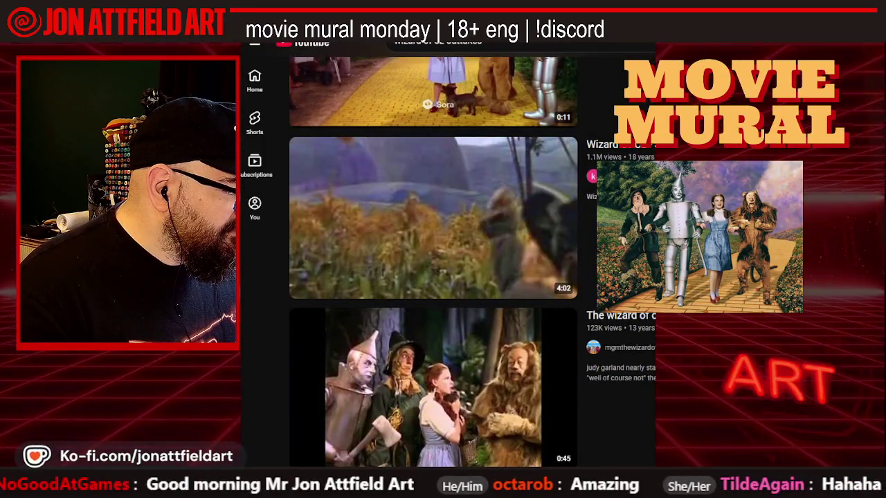
pyautogui.scroll(-2, 259, 284)
pyautogui.scroll(-1, 317, 257)
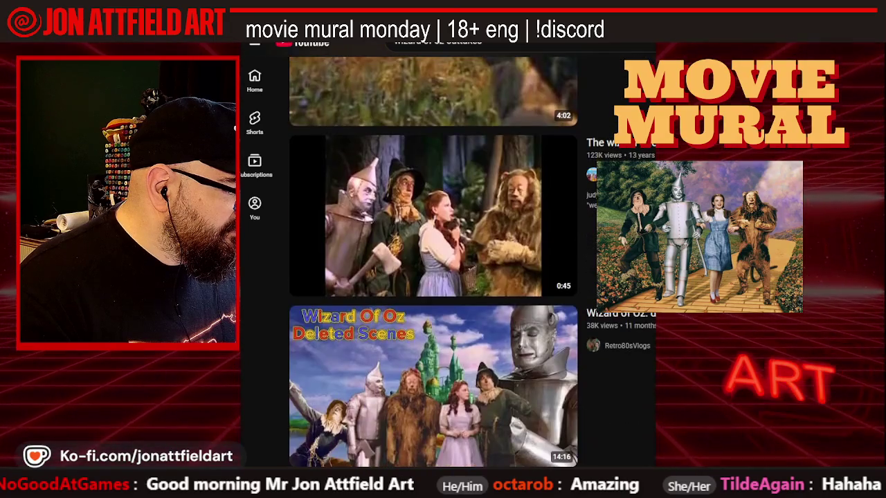
pyautogui.click(365, 225)
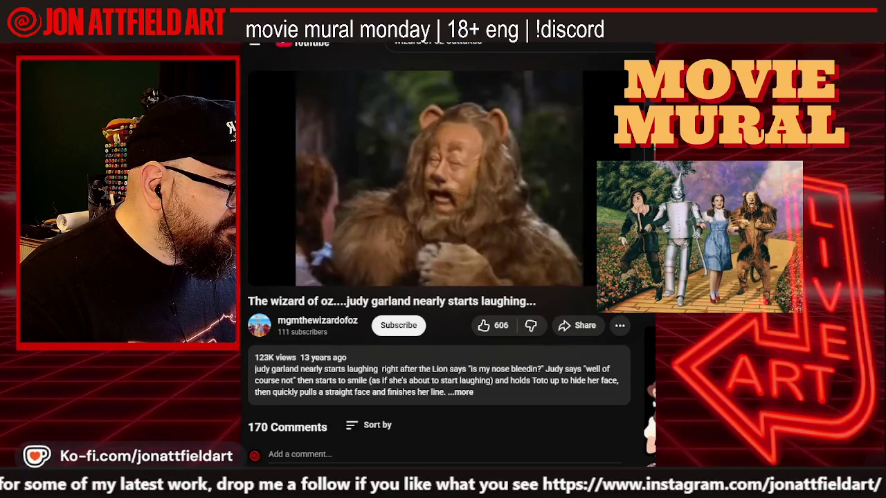
pyautogui.click(257, 273)
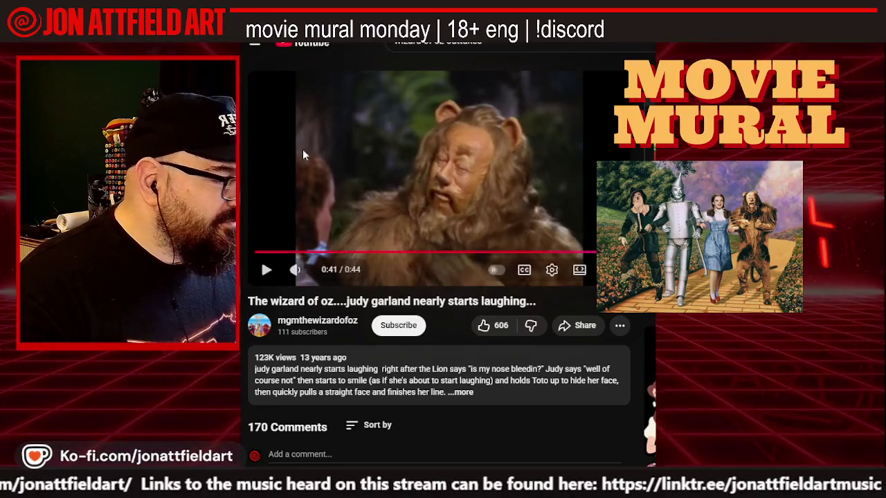
pyautogui.click(391, 43)
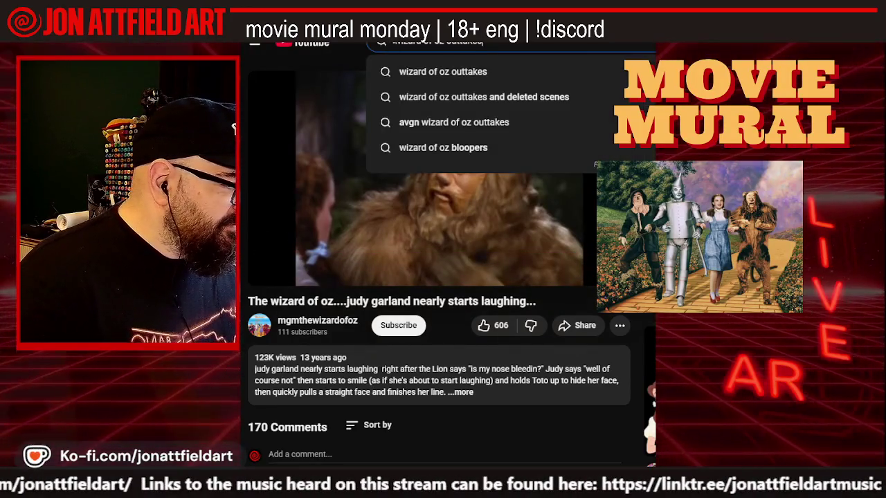
# - Change the search query to 'snl wizard of oz', dropping 'outtakes', and run it
pyautogui.press('Escape')
pyautogui.click(398, 44)
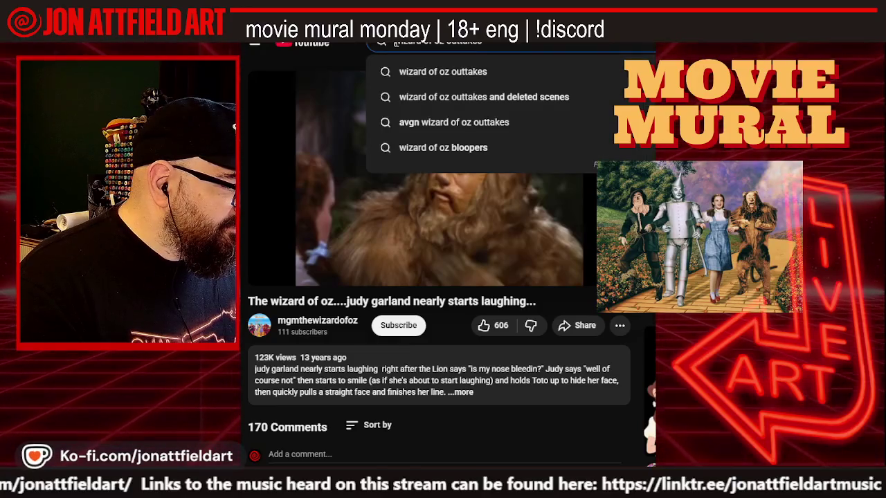
pyautogui.write('j')
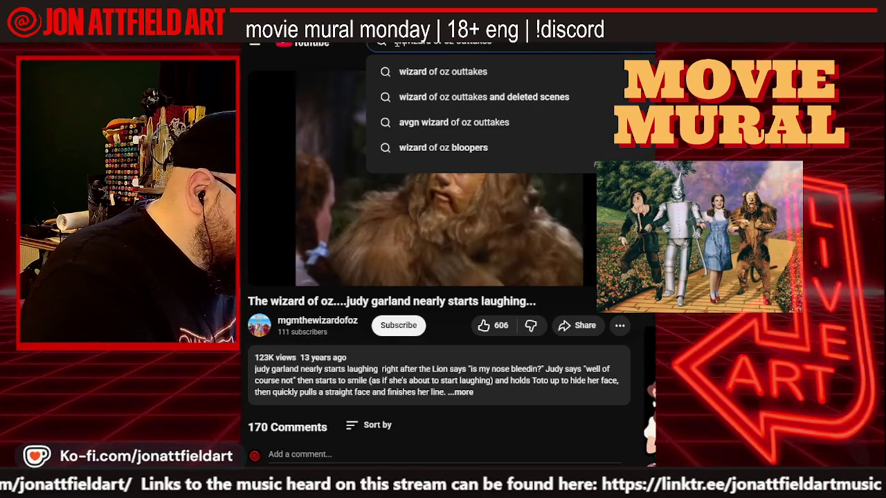
pyautogui.write('snl')
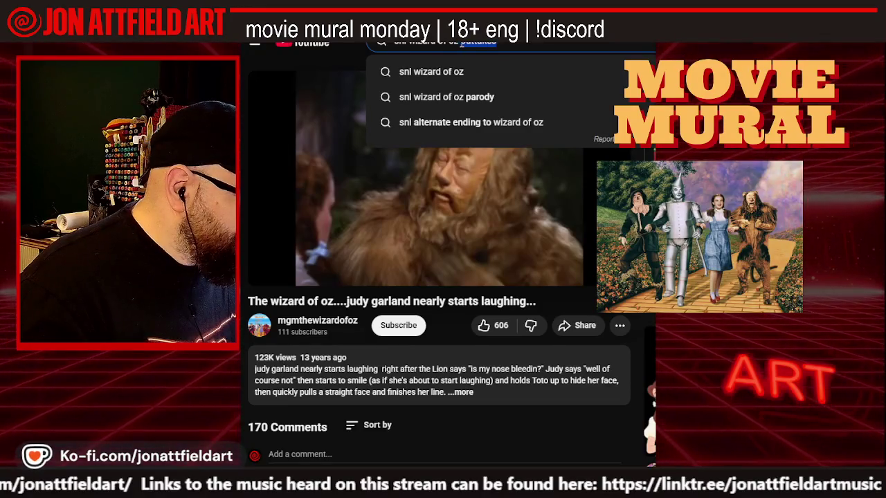
pyautogui.press('BackSpace')
pyautogui.press('Return')
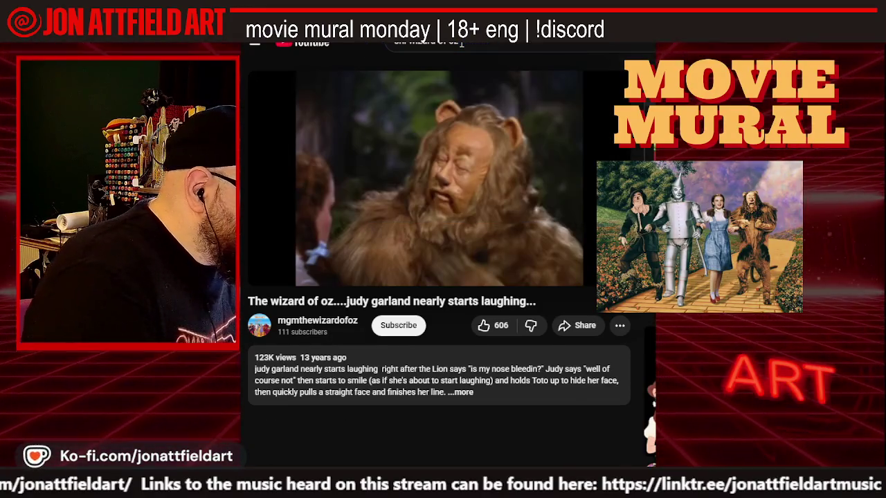
# - Open the 'Cinema Classics: The Wizard of Oz - SNL' video and mute the ad
pyautogui.scroll(-1, 462, 86)
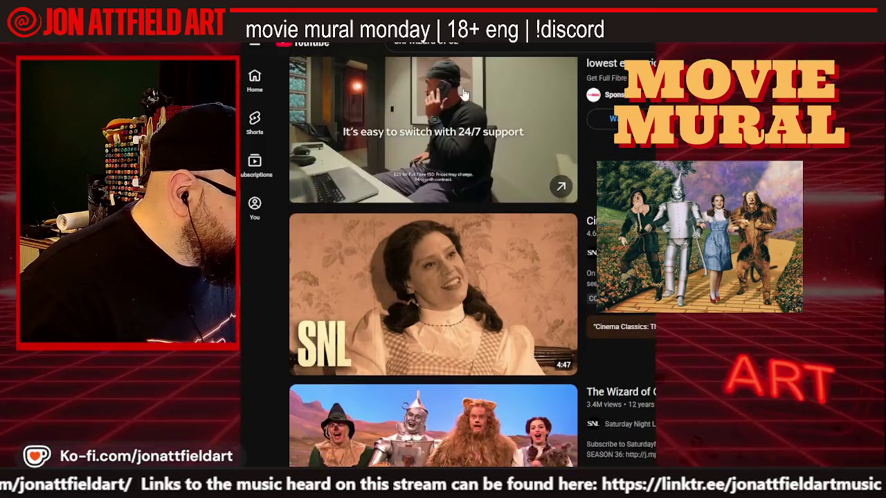
pyautogui.scroll(-2, 462, 89)
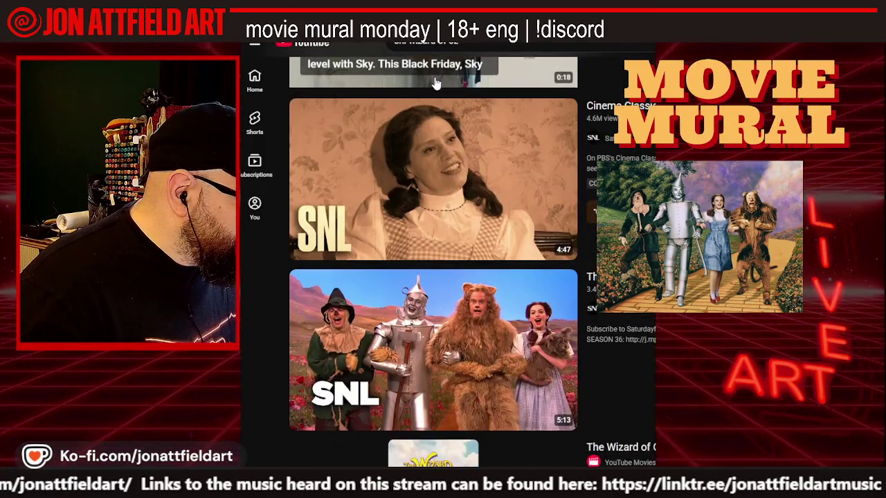
pyautogui.scroll(-1, 441, 84)
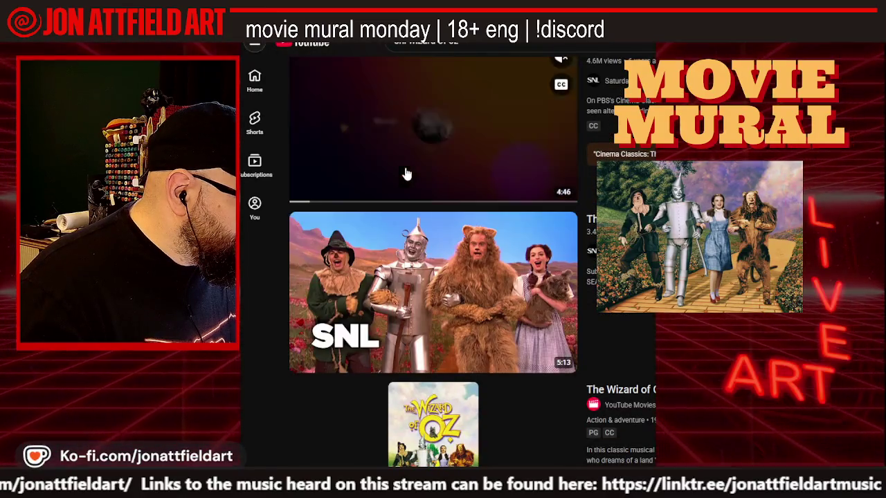
pyautogui.click(405, 173)
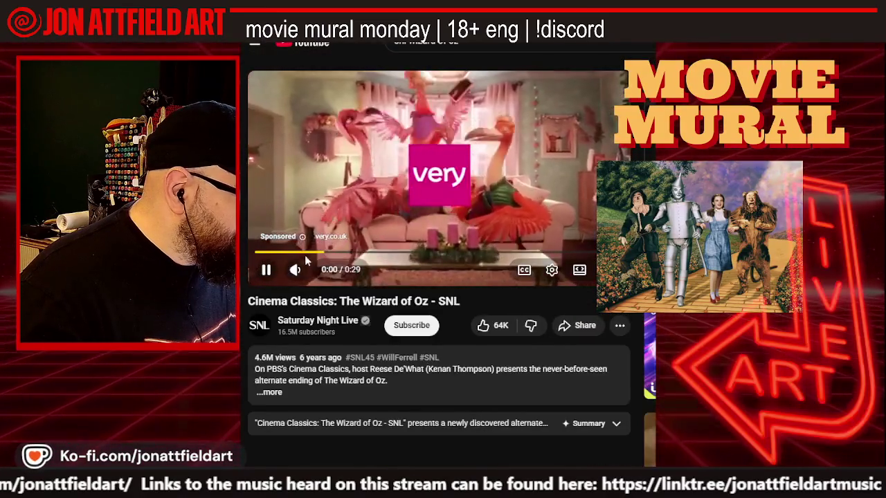
pyautogui.click(297, 270)
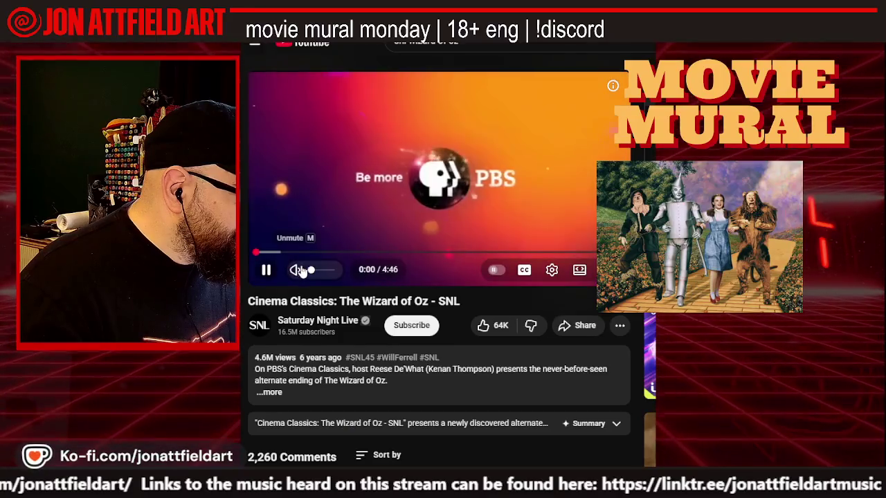
# - Unmute the SNL Cinema Classics sketch, watch it to 'The End', then return to the results
pyautogui.click(295, 270)
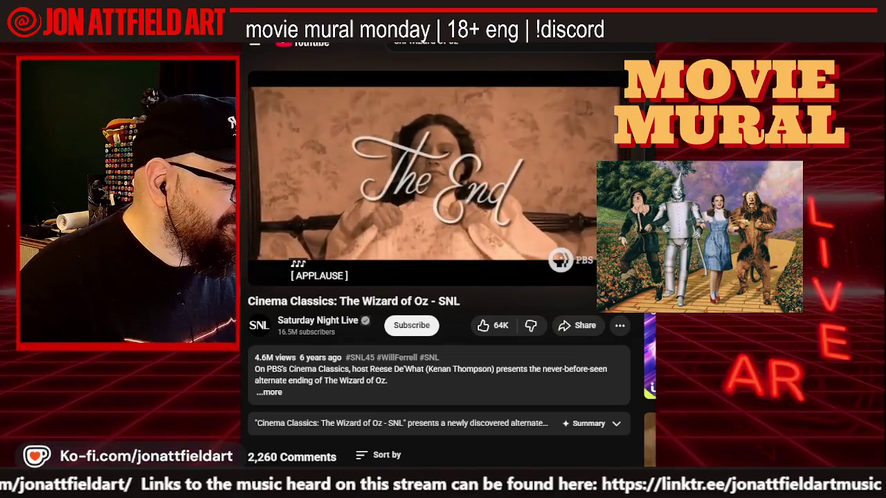
pyautogui.hotkey('alt', 'Left')
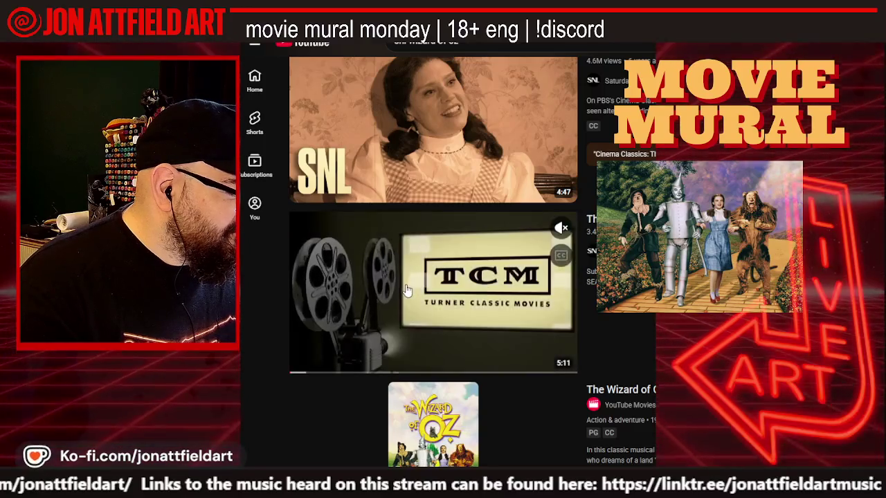
# - Open 'The Wizard of Oz - Saturday Night Live', skip the muted ad, and unmute the sketch
pyautogui.click(406, 290)
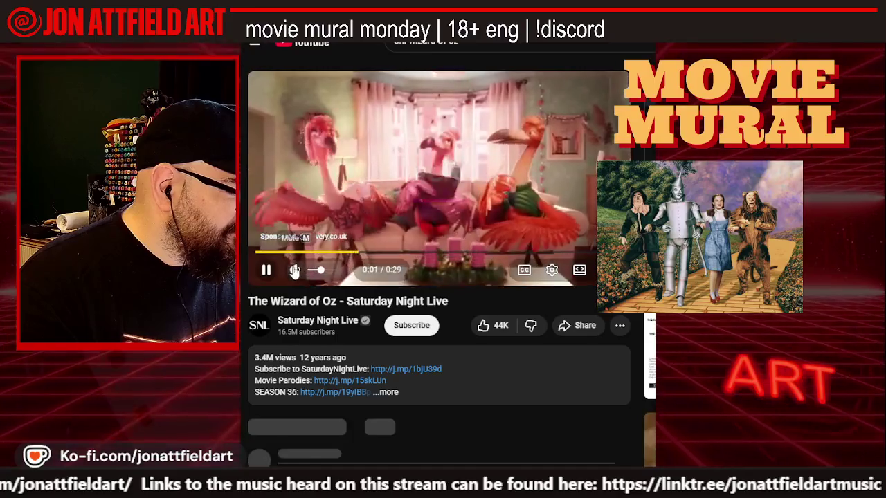
pyautogui.click(295, 270)
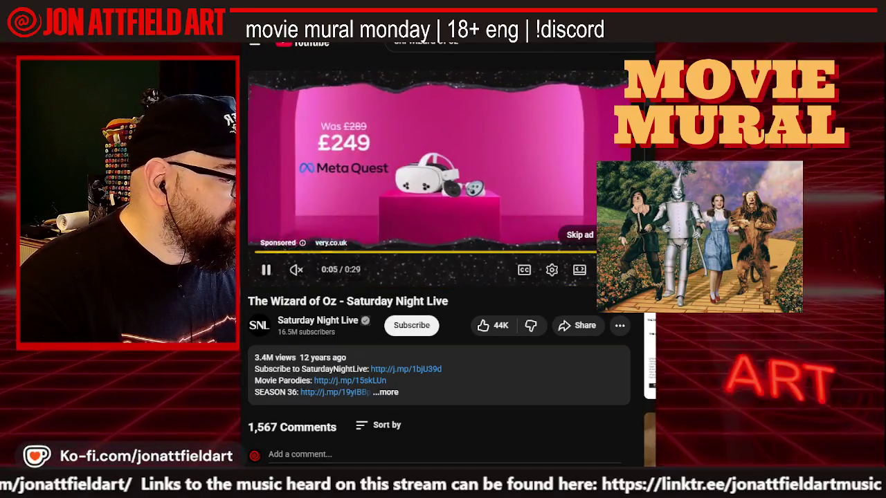
pyautogui.click(581, 234)
pyautogui.click(294, 270)
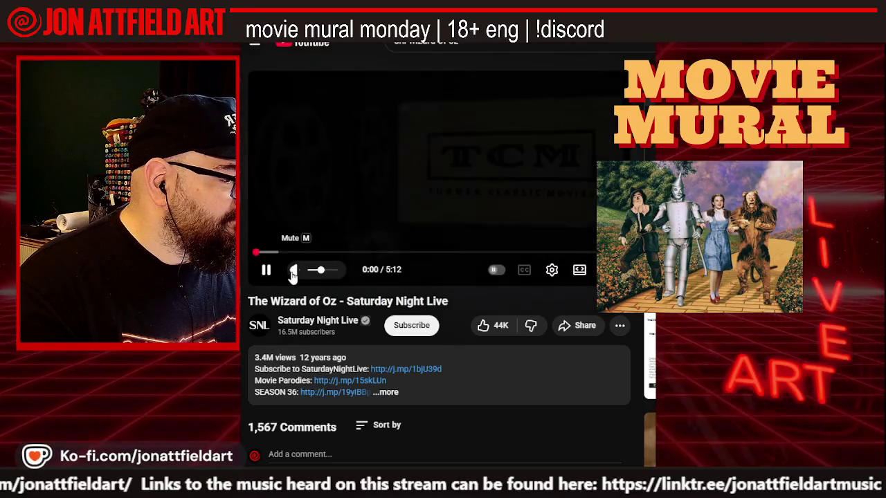
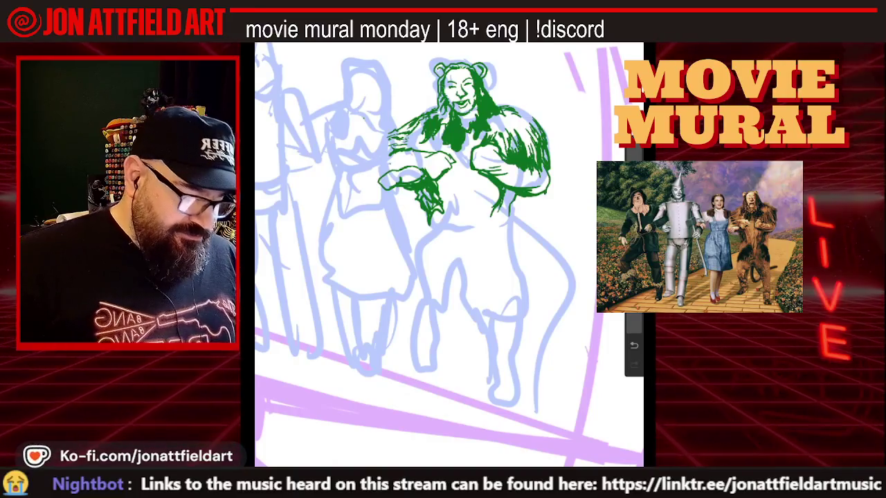
# - Zoom in on the Cowardly Lion and add a small green ink stroke to his body
pyautogui.scroll(2, 409, 145)
pyautogui.scroll(2, 408, 145)
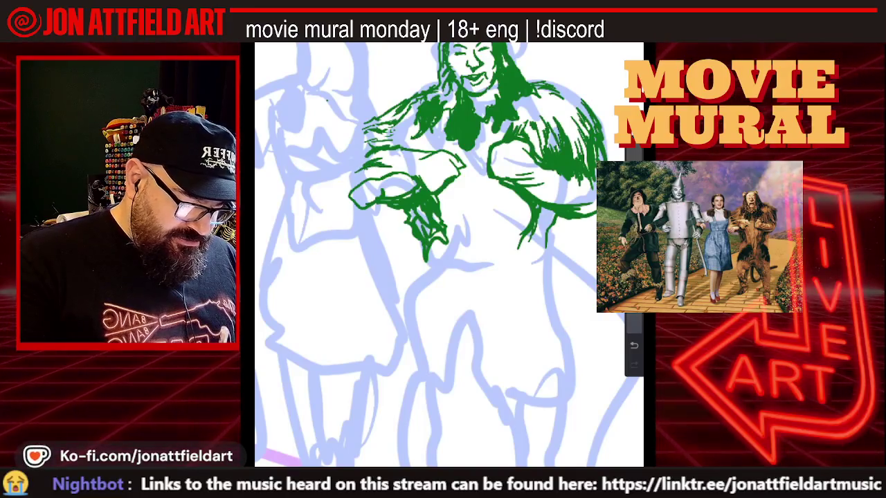
pyautogui.scroll(-2, 449, 255)
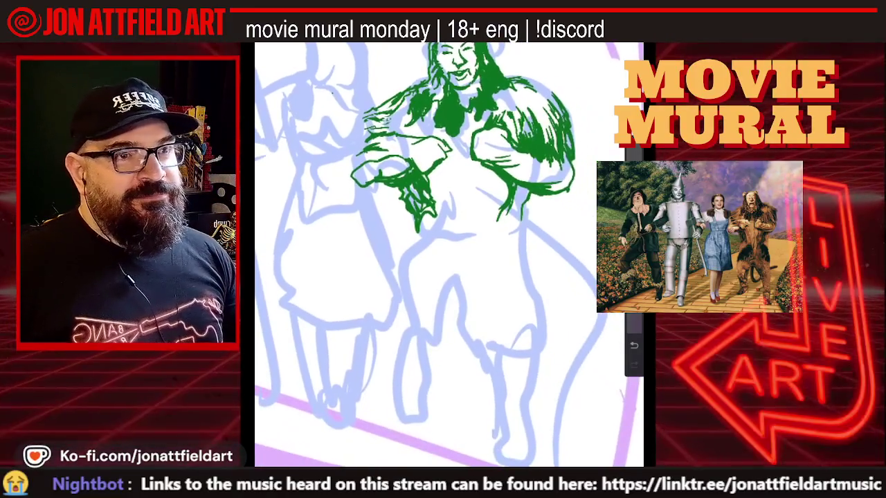
pyautogui.scroll(2, 449, 254)
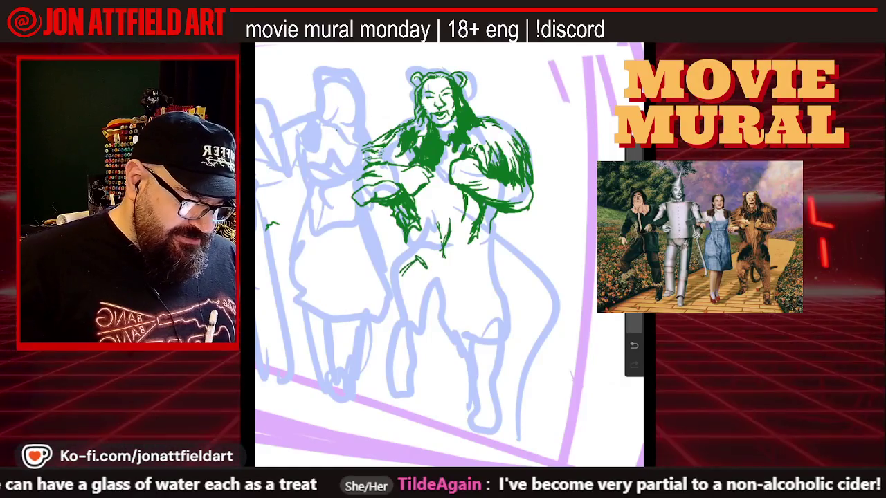
pyautogui.scroll(-5, 448, 256)
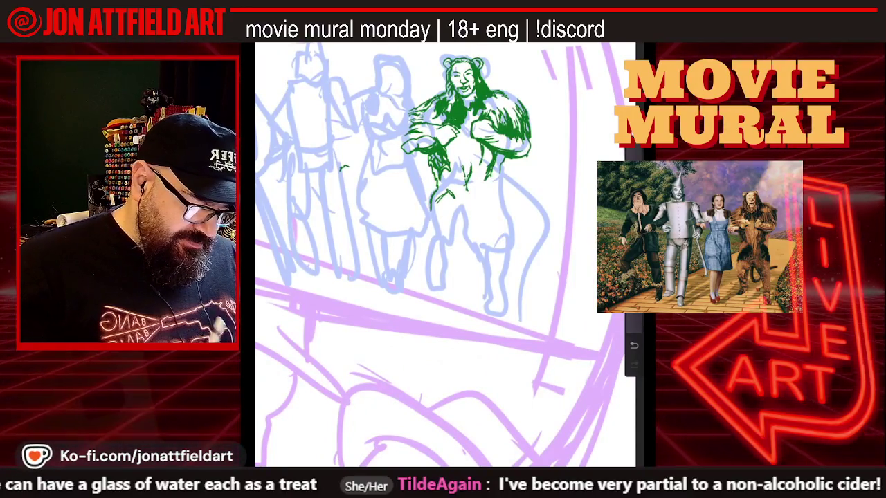
pyautogui.scroll(-5, 448, 254)
pyautogui.scroll(5, 429, 254)
pyautogui.scroll(3, 491, 215)
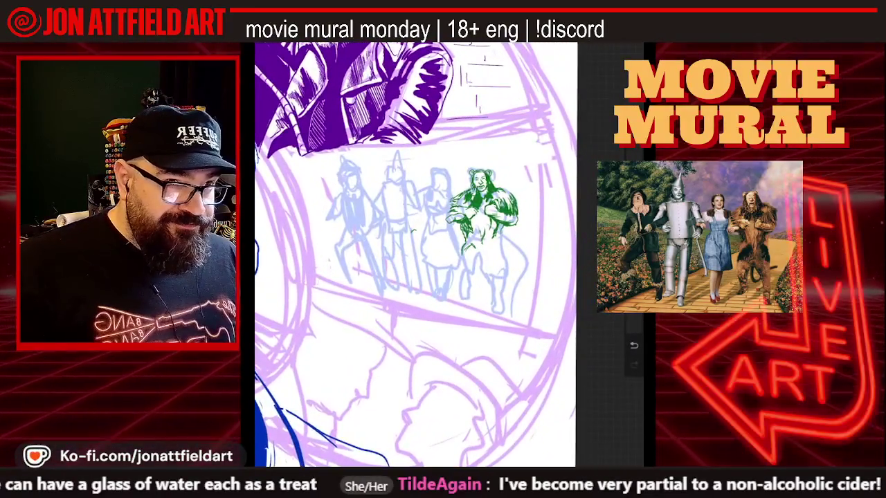
pyautogui.scroll(2, 492, 215)
pyautogui.scroll(2, 471, 173)
pyautogui.scroll(2, 471, 173)
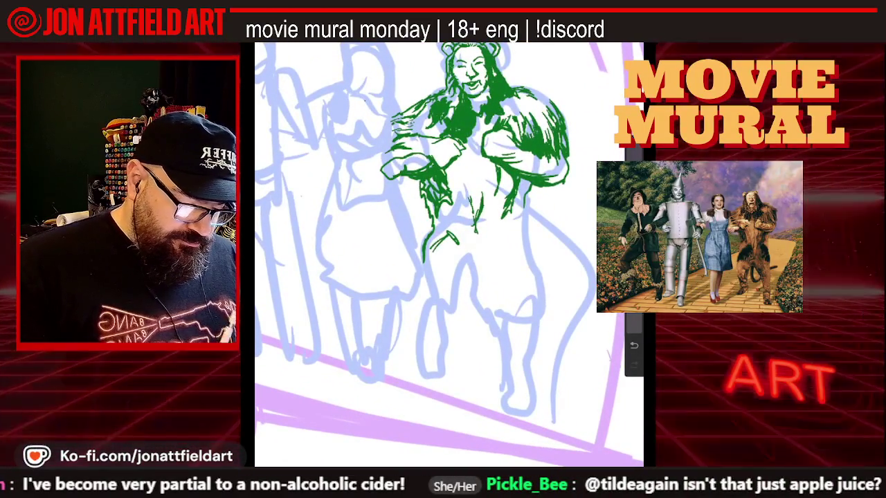
pyautogui.scroll(2, 484, 69)
pyautogui.scroll(2, 484, 69)
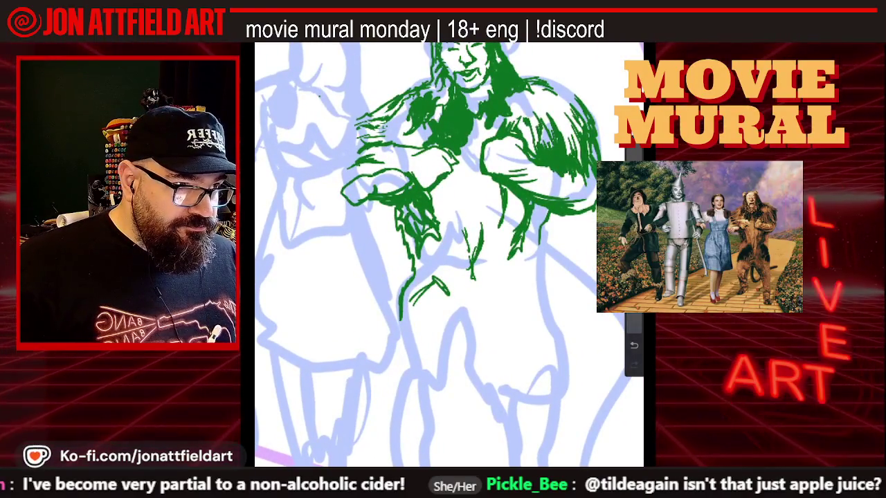
pyautogui.scroll(1, 470, 235)
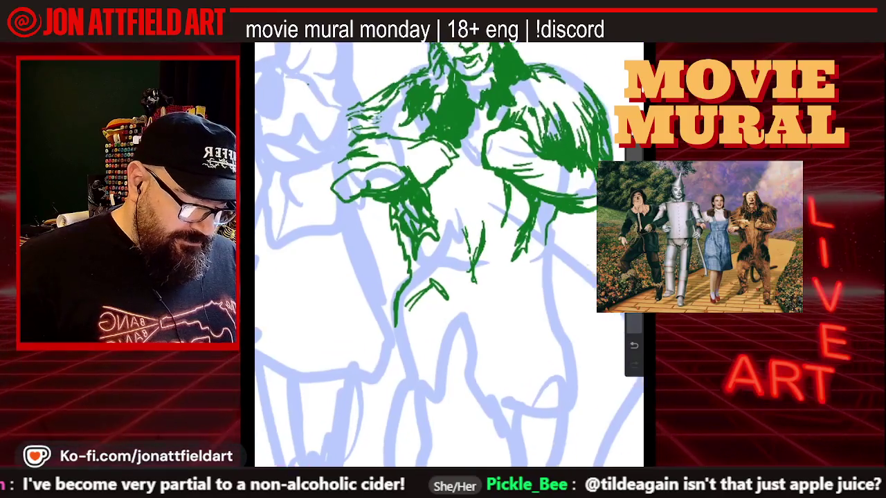
pyautogui.scroll(2, 471, 235)
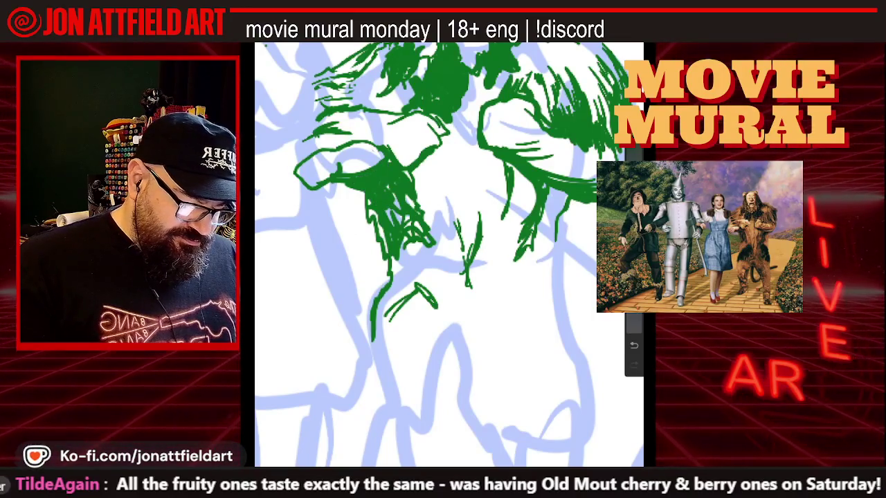
pyautogui.scroll(-3, 449, 253)
pyautogui.scroll(-2, 449, 254)
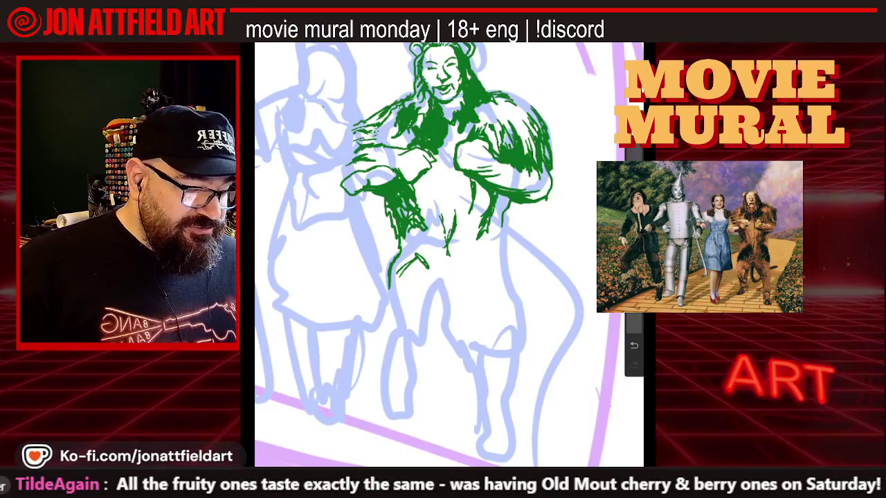
pyautogui.scroll(-2, 449, 255)
pyautogui.scroll(-3, 450, 255)
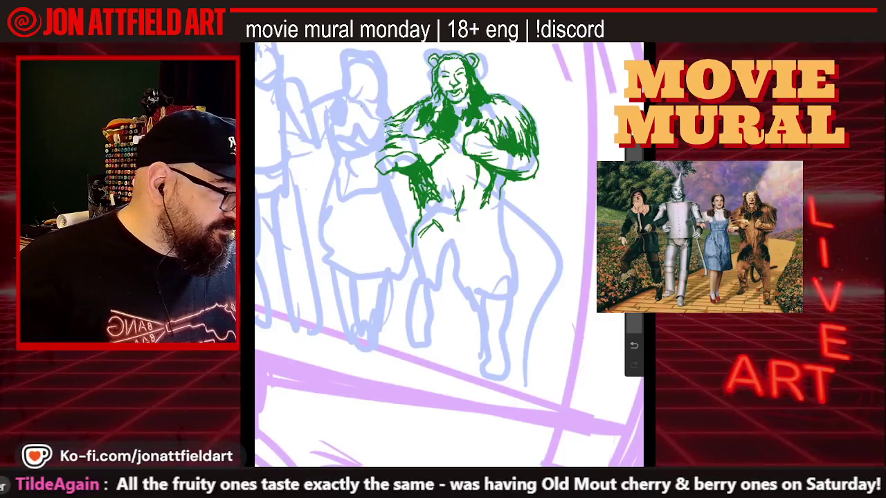
pyautogui.moveTo(497, 224); pyautogui.dragTo(501, 225)
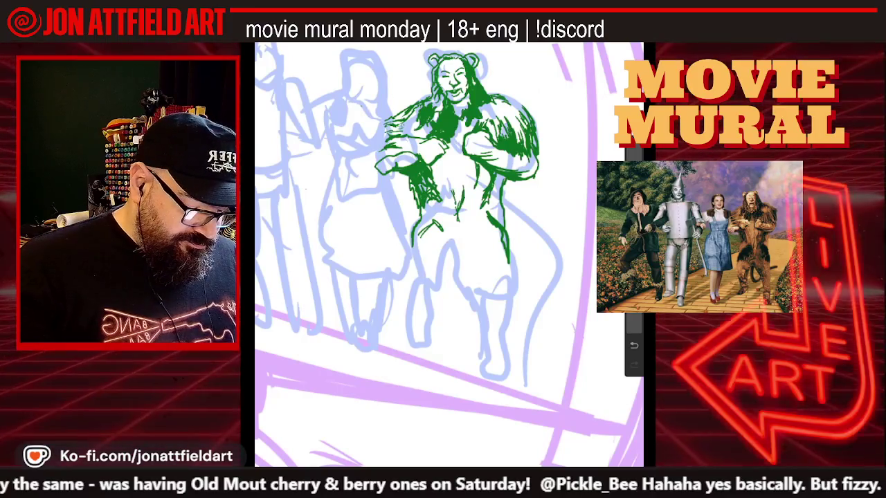
# - Ink the lion's legs and feet in green, hatching dark fur patches on the thighs
pyautogui.moveTo(487, 244); pyautogui.dragTo(492, 255)
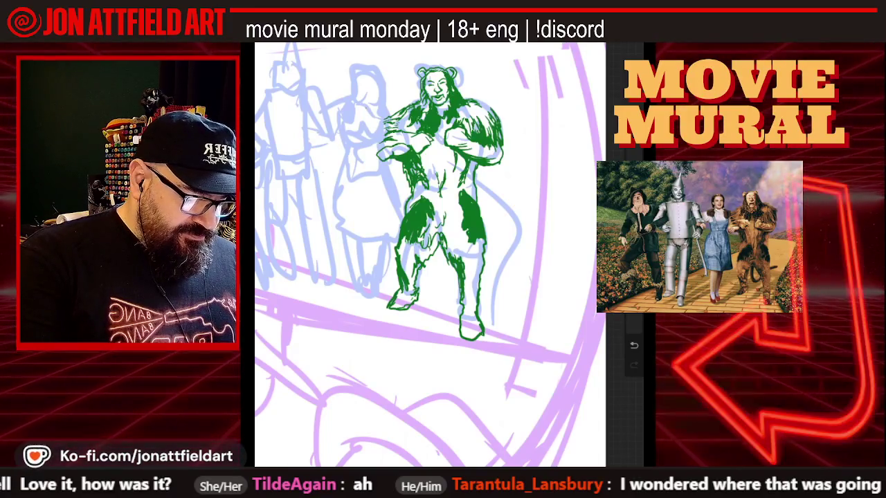
pyautogui.scroll(-3, 408, 256)
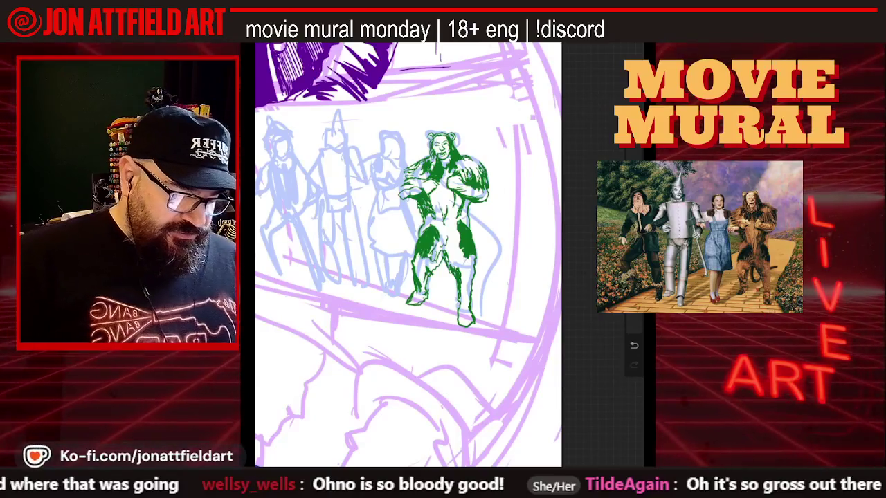
pyautogui.scroll(3, 443, 228)
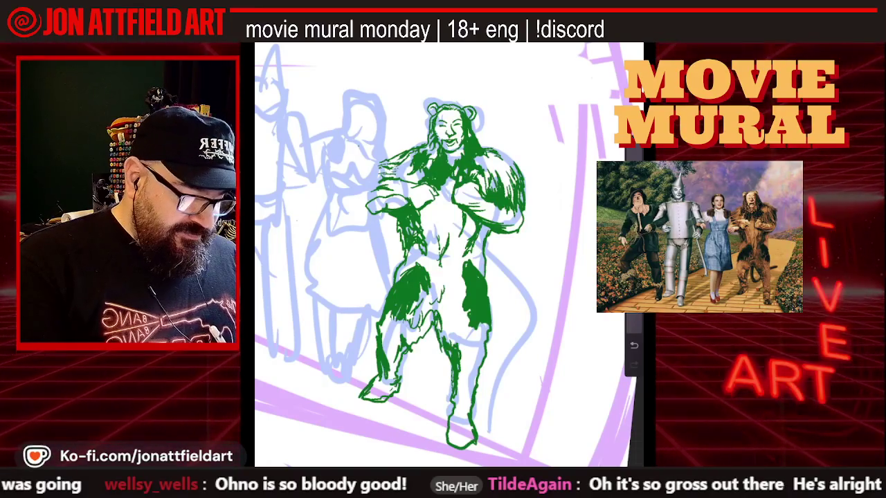
pyautogui.scroll(-3, 443, 256)
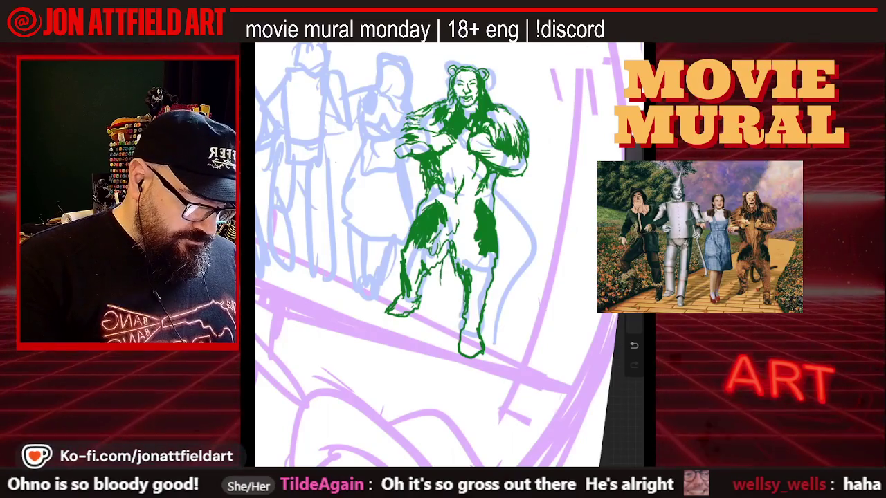
# - Draw the lion's curling tail in green and add fur strokes to his legs
pyautogui.moveTo(444, 293); pyautogui.dragTo(449, 302)
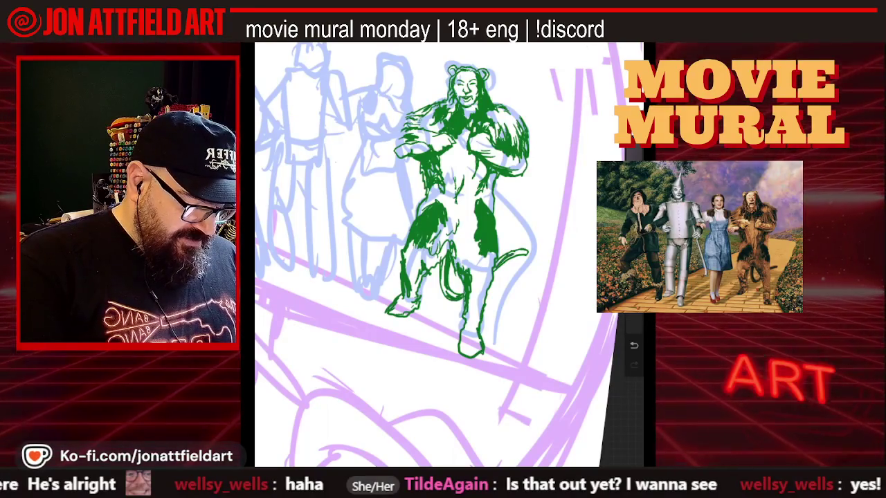
pyautogui.scroll(-1, 436, 255)
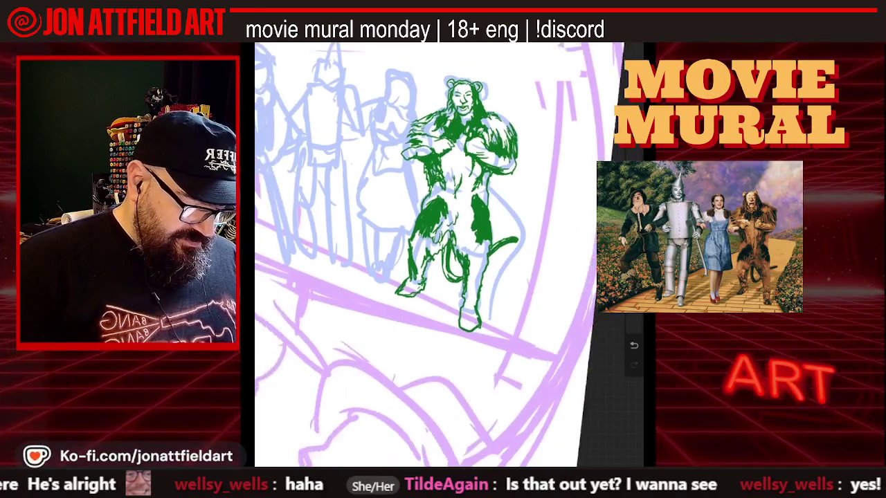
pyautogui.scroll(2, 443, 254)
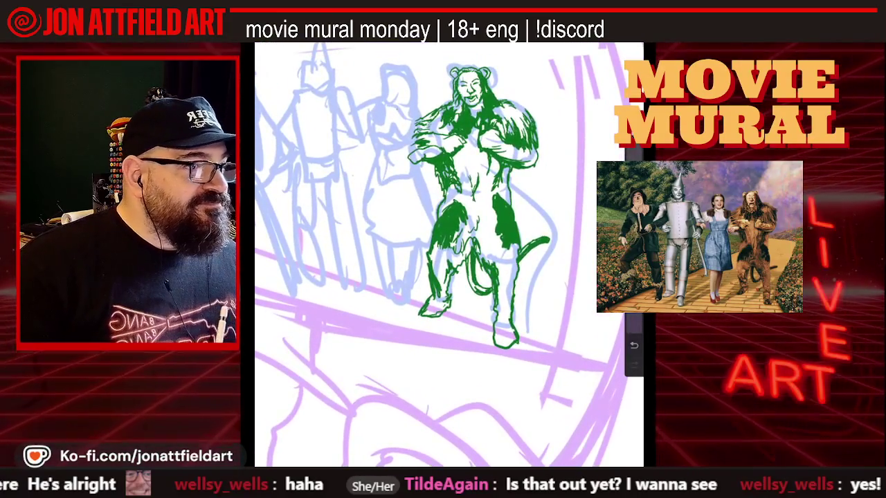
pyautogui.scroll(2, 450, 254)
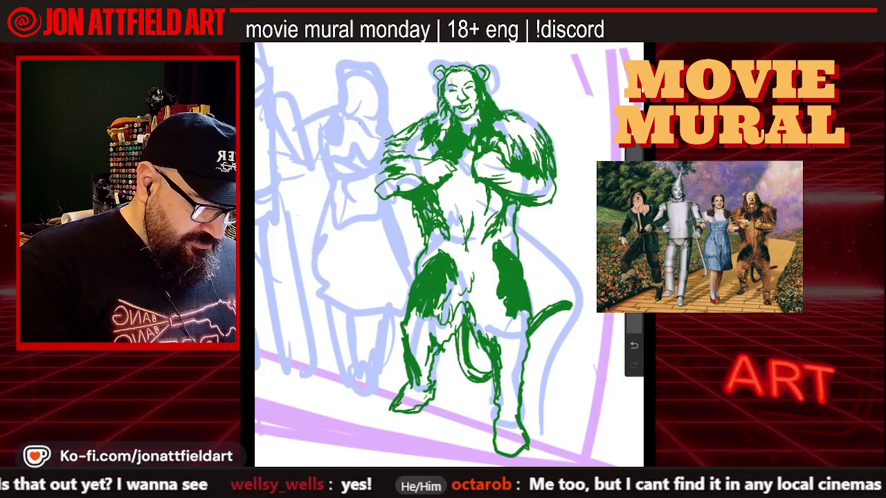
pyautogui.scroll(-2, 450, 256)
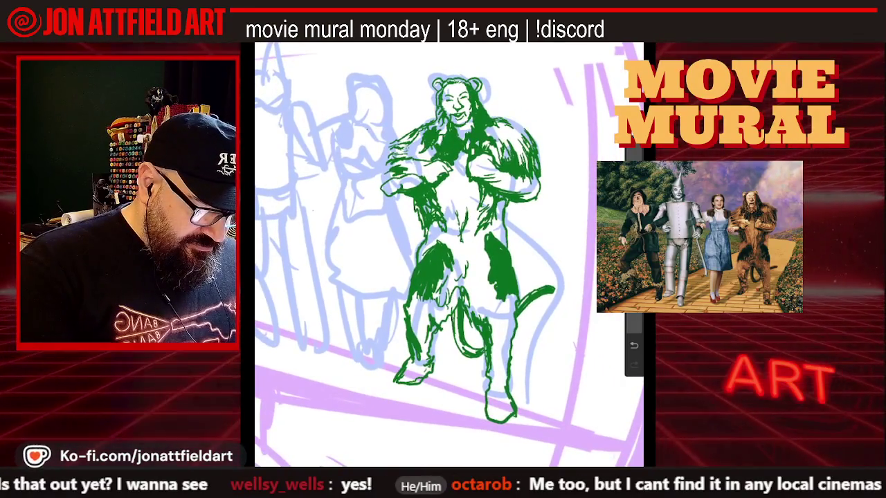
pyautogui.scroll(-2, 449, 254)
pyautogui.scroll(-2, 449, 255)
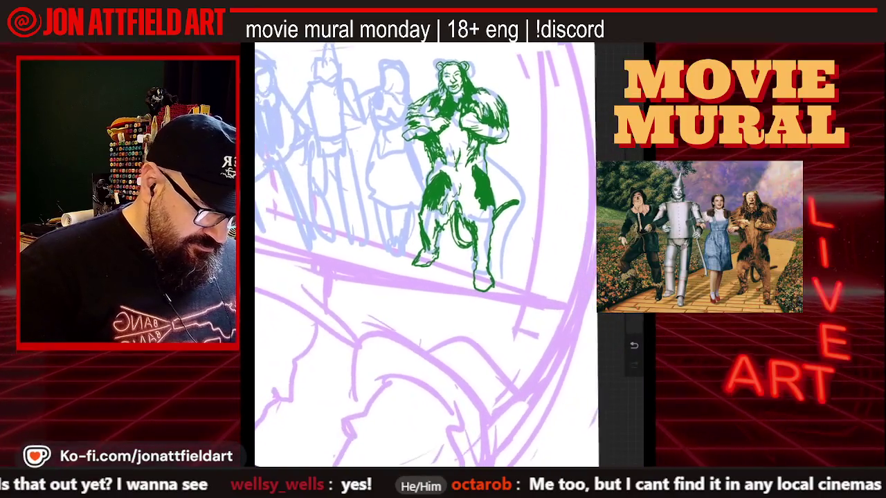
pyautogui.scroll(-1, 423, 255)
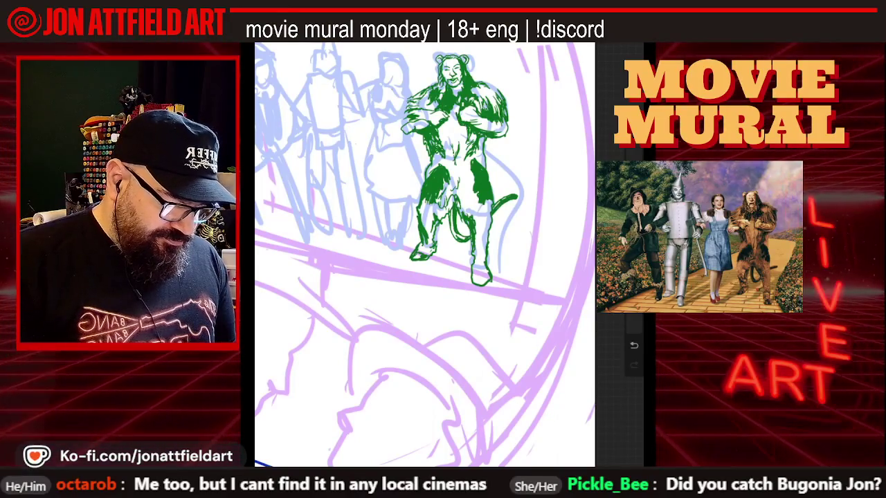
pyautogui.scroll(-2, 424, 255)
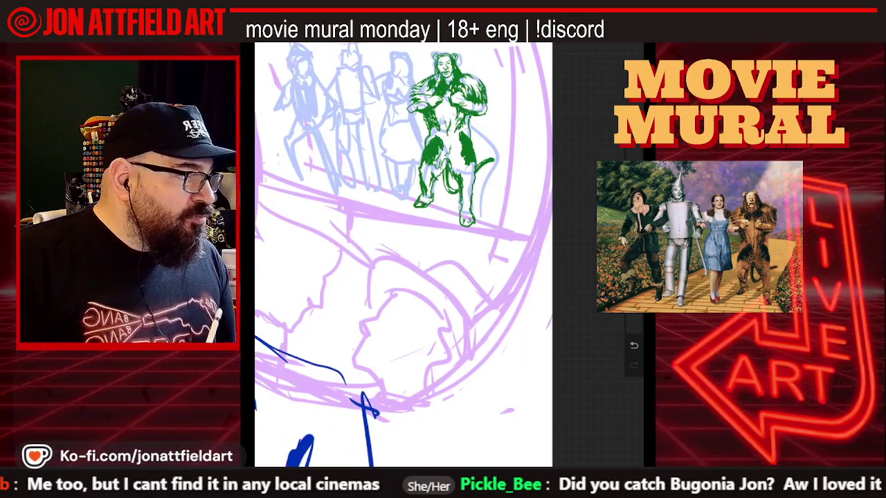
pyautogui.scroll(5, 457, 221)
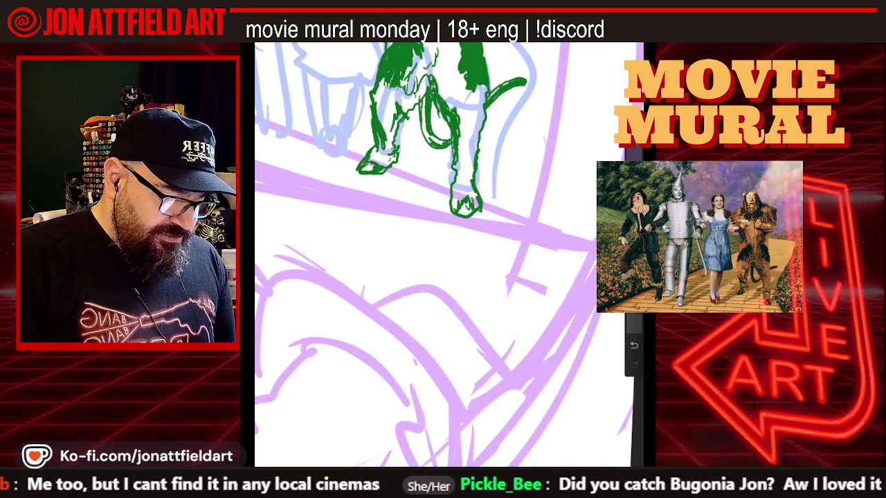
pyautogui.scroll(5, 443, 254)
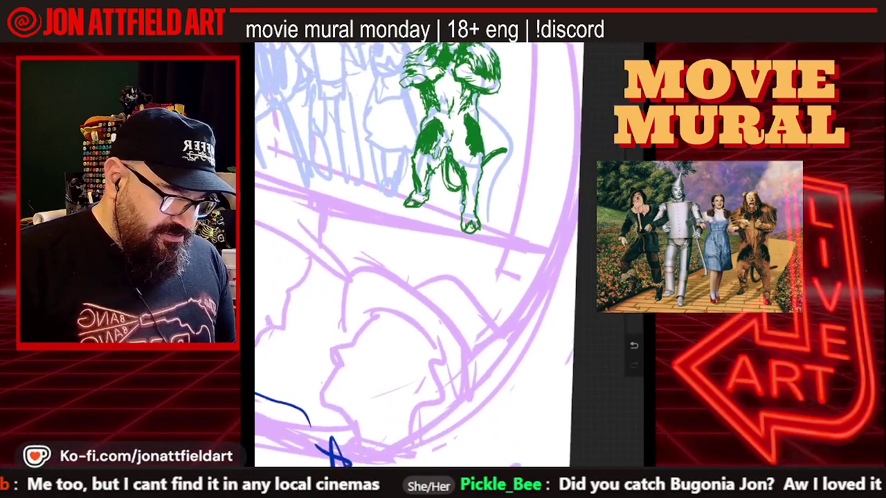
pyautogui.scroll(2, 443, 254)
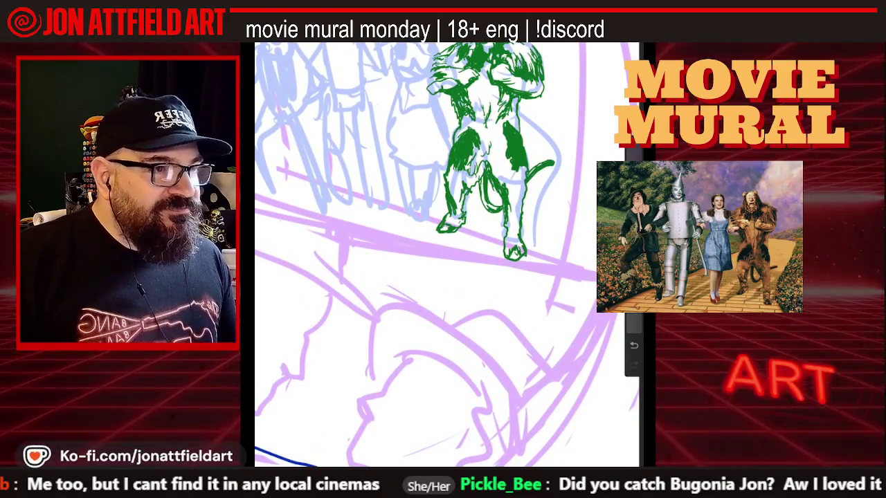
pyautogui.scroll(3, 446, 255)
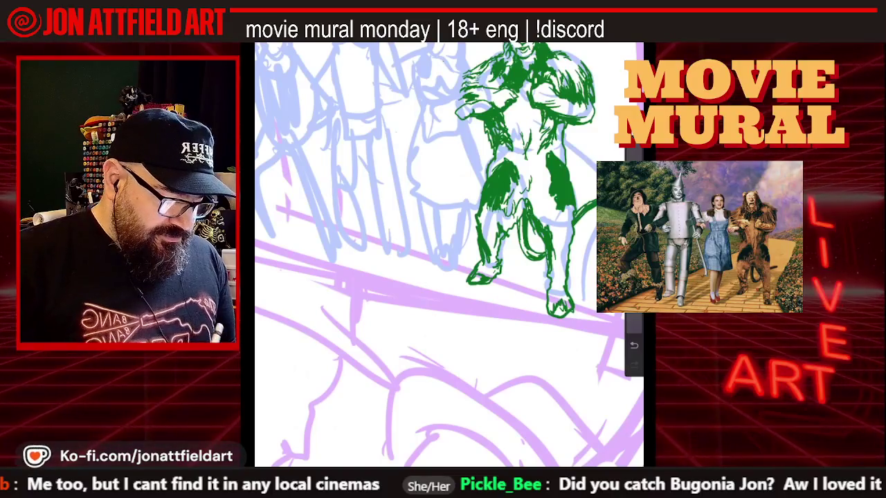
pyautogui.scroll(2, 450, 255)
pyautogui.scroll(-2, 449, 254)
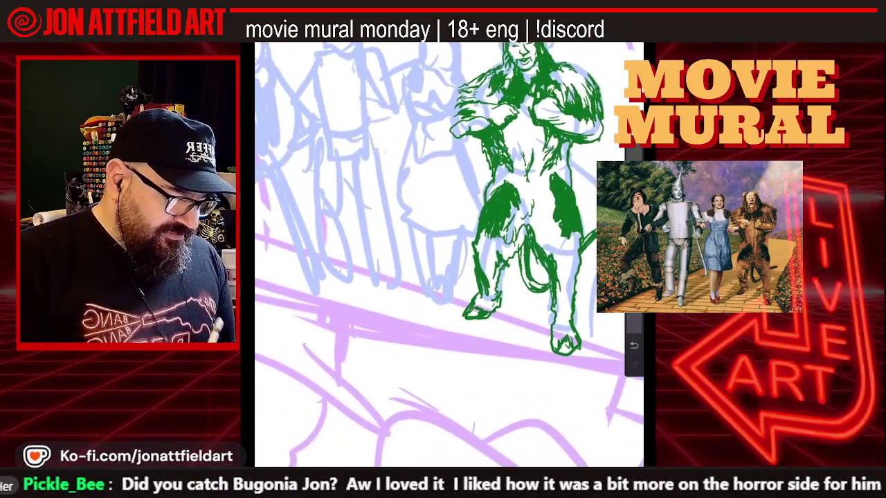
pyautogui.click(623, 43)
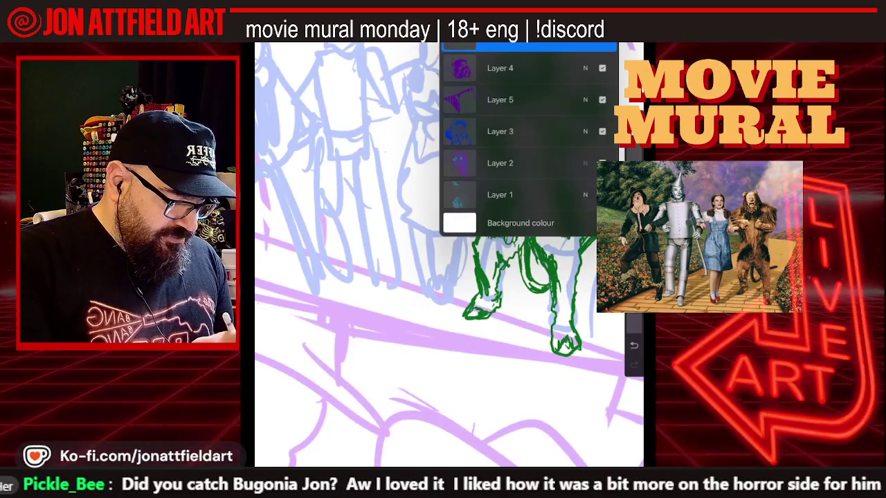
# - Dismiss Layer 2's blend and opacity options and zoom out to the full canvas
pyautogui.click(585, 162)
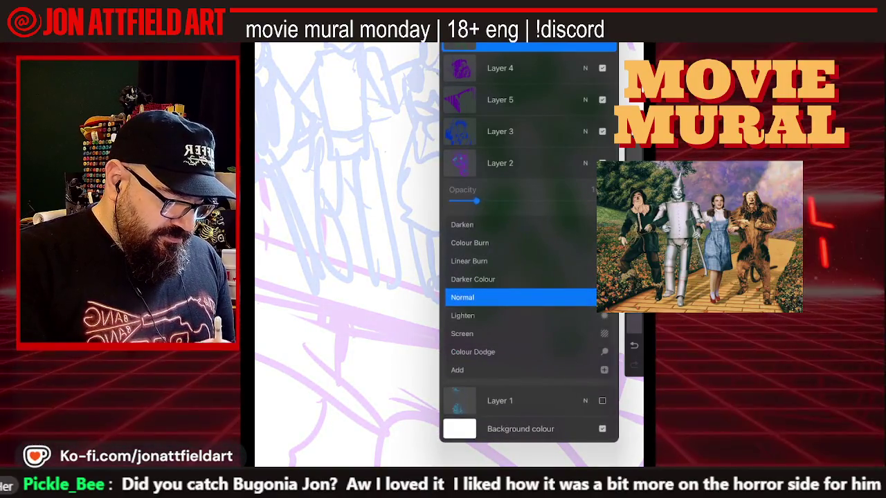
pyautogui.click(623, 43)
pyautogui.scroll(-5, 446, 256)
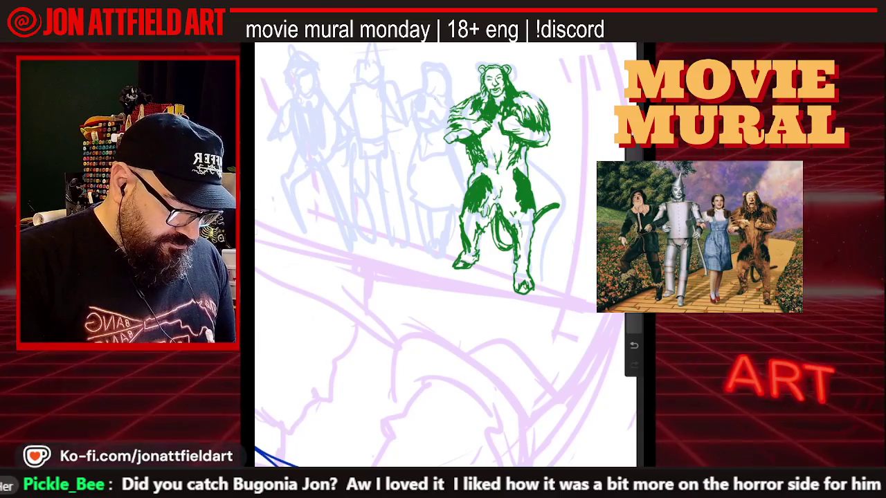
# - Zoom in on the green-inked lion drawing
pyautogui.scroll(3, 449, 254)
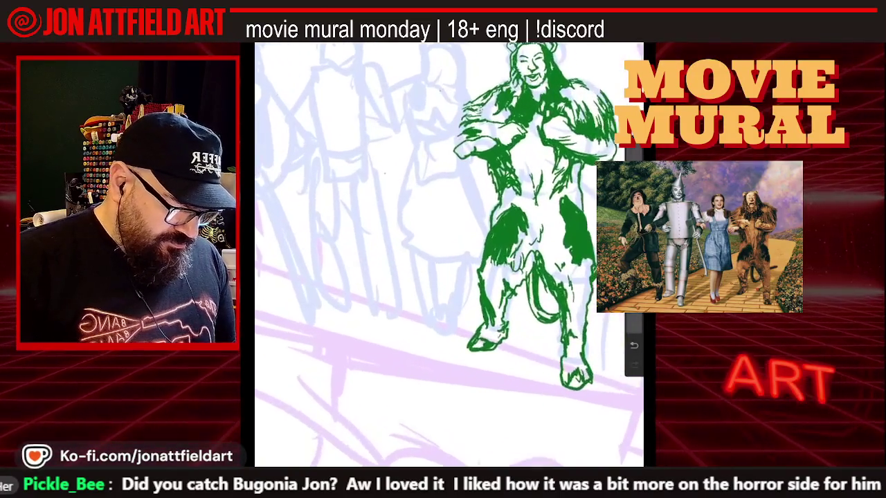
pyautogui.scroll(1, 448, 255)
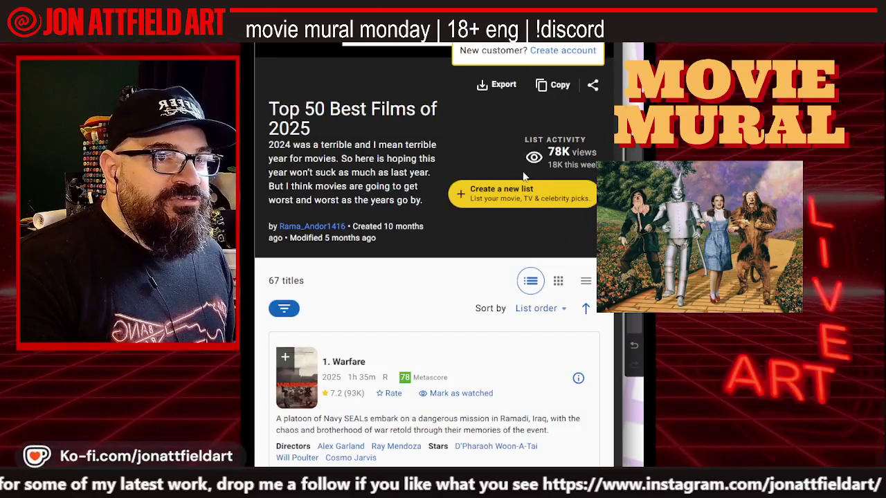
# - Scroll the IMDb 2025 list from entry 1, Warfare, down to 18, Happy Gilmore 2
pyautogui.scroll(-2, 524, 178)
pyautogui.scroll(-1, 523, 178)
pyautogui.scroll(-1, 520, 180)
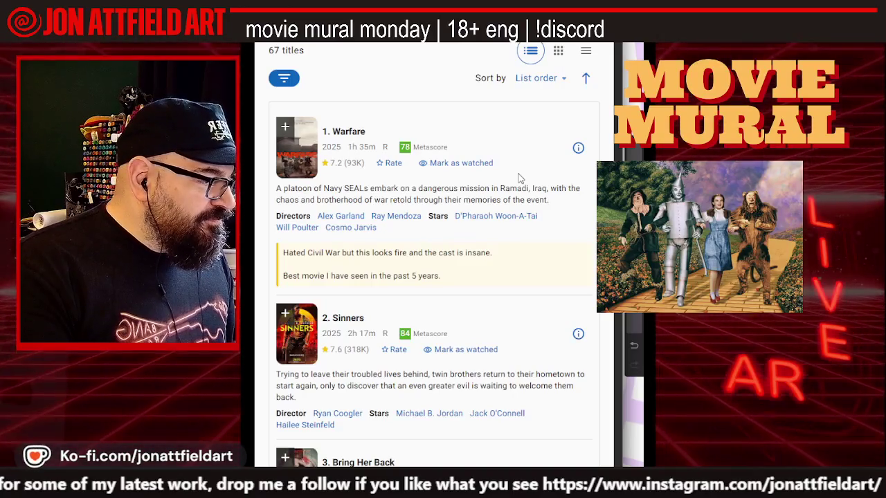
pyautogui.scroll(-1, 520, 179)
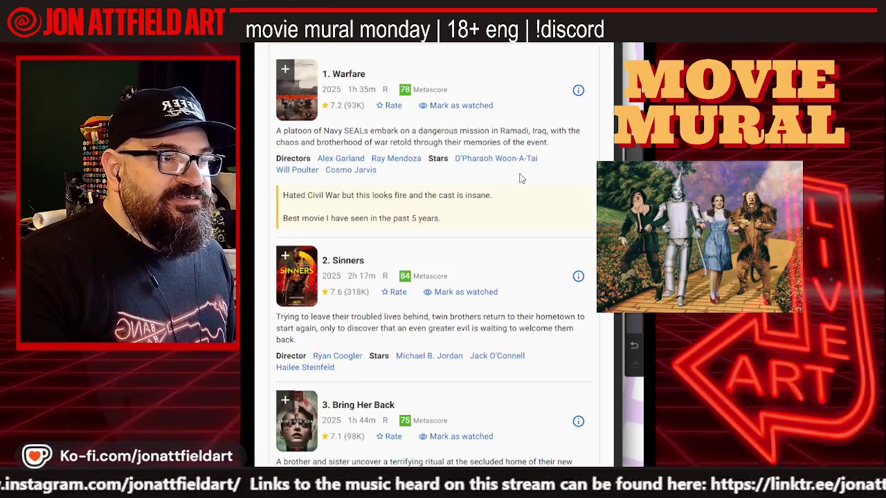
pyautogui.scroll(-1, 520, 179)
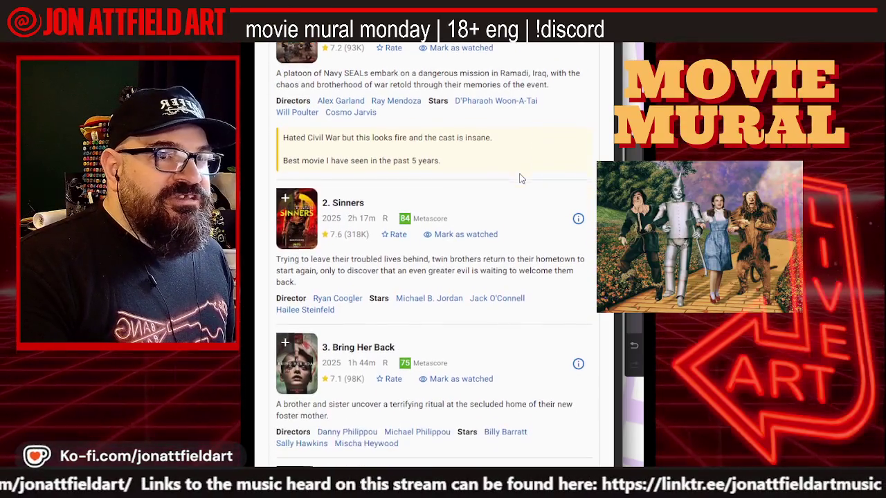
pyautogui.scroll(-1, 521, 179)
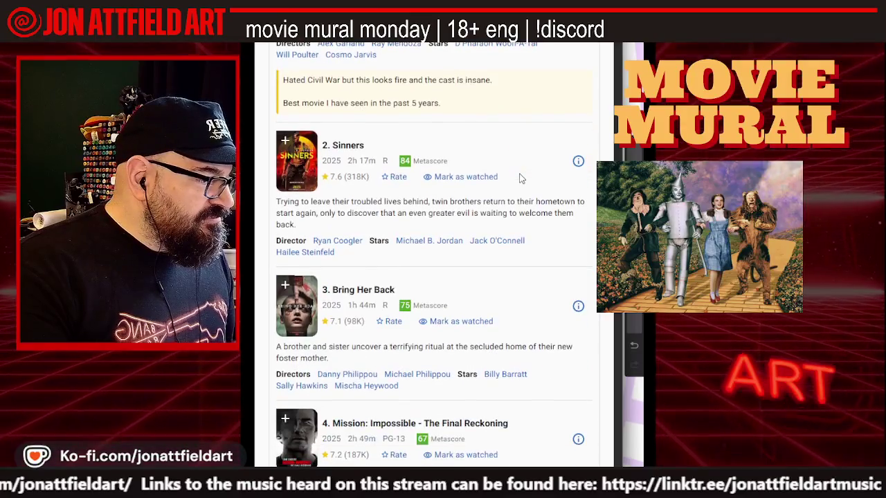
pyautogui.scroll(-1, 521, 179)
pyautogui.scroll(-1, 521, 179)
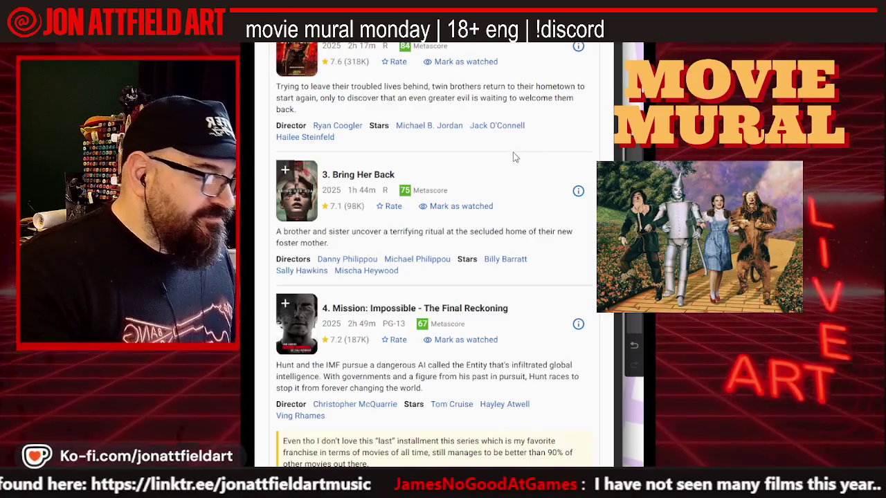
pyautogui.scroll(1, 513, 158)
pyautogui.scroll(-2, 510, 159)
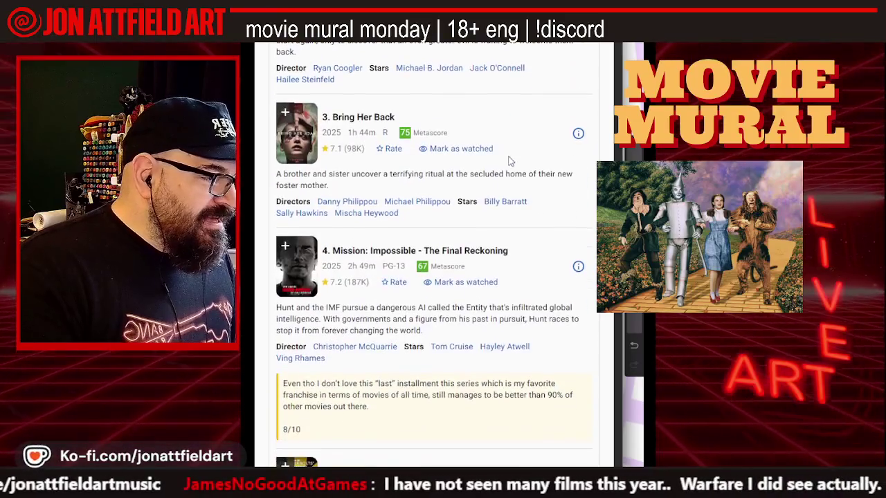
pyautogui.scroll(-1, 509, 160)
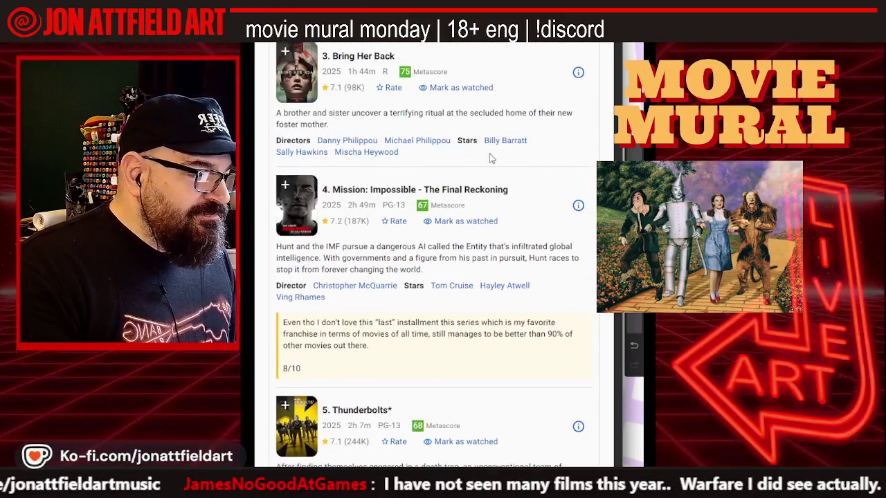
pyautogui.scroll(-3, 498, 159)
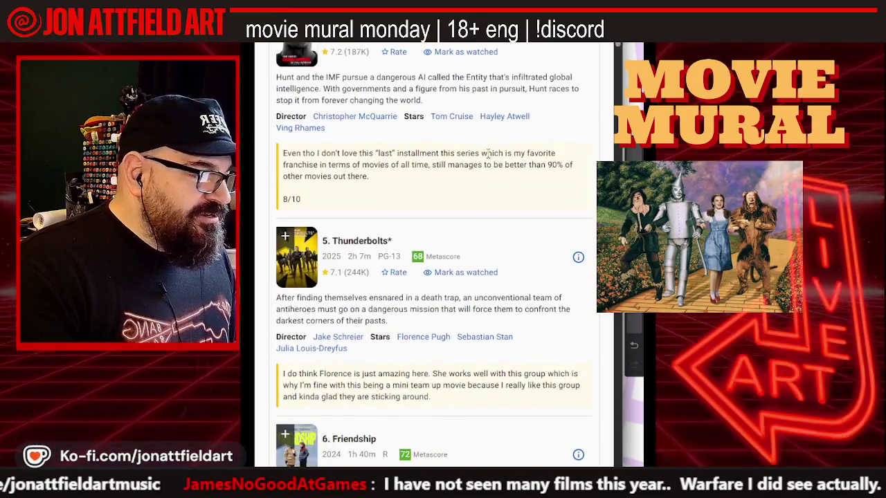
pyautogui.scroll(-1, 486, 156)
pyautogui.scroll(-1, 486, 159)
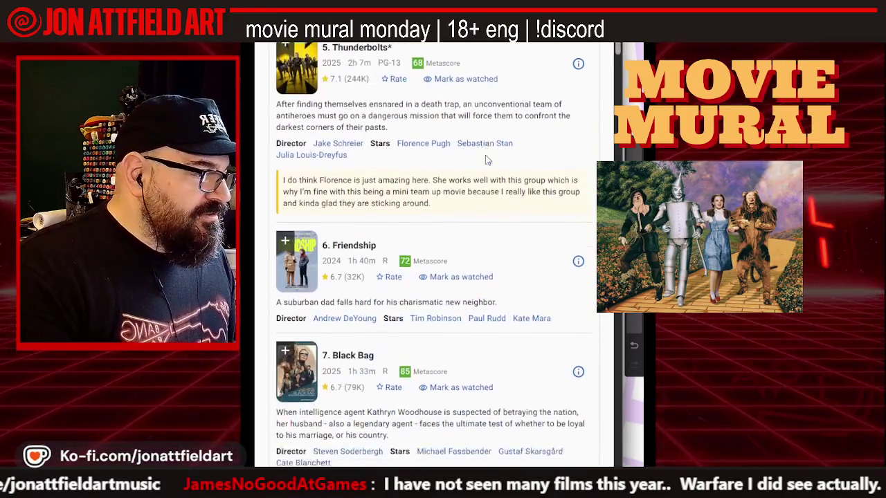
pyautogui.scroll(-2, 487, 160)
pyautogui.scroll(-1, 487, 161)
pyautogui.scroll(-1, 488, 162)
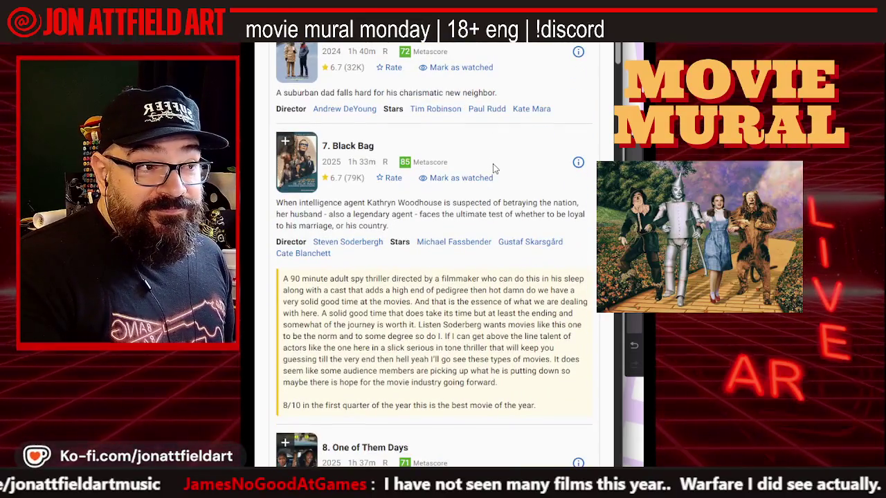
pyautogui.scroll(-1, 492, 168)
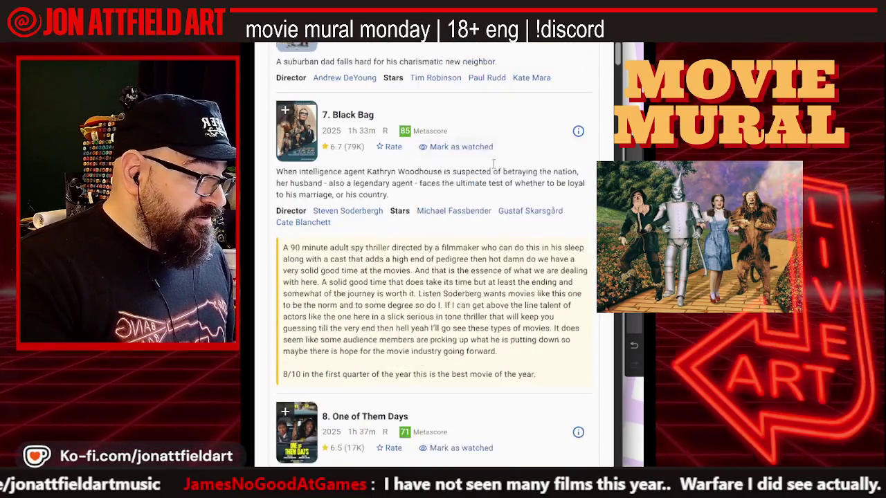
pyautogui.scroll(-1, 493, 168)
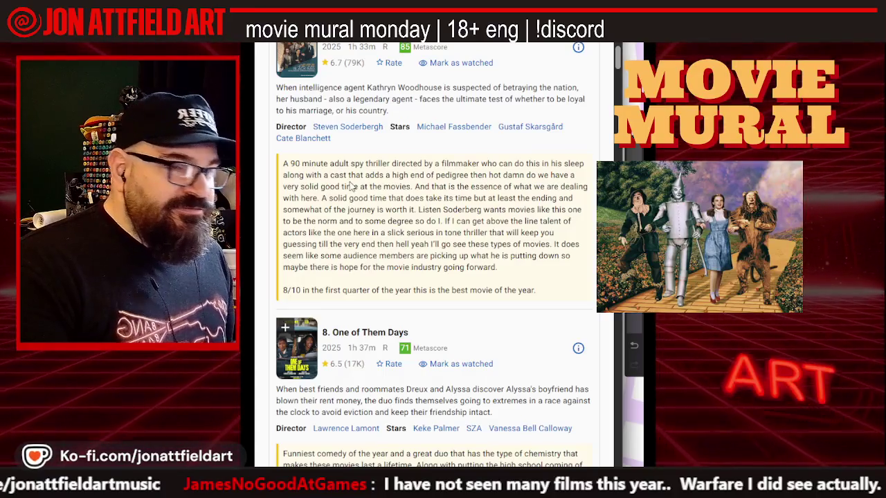
pyautogui.scroll(-1, 351, 187)
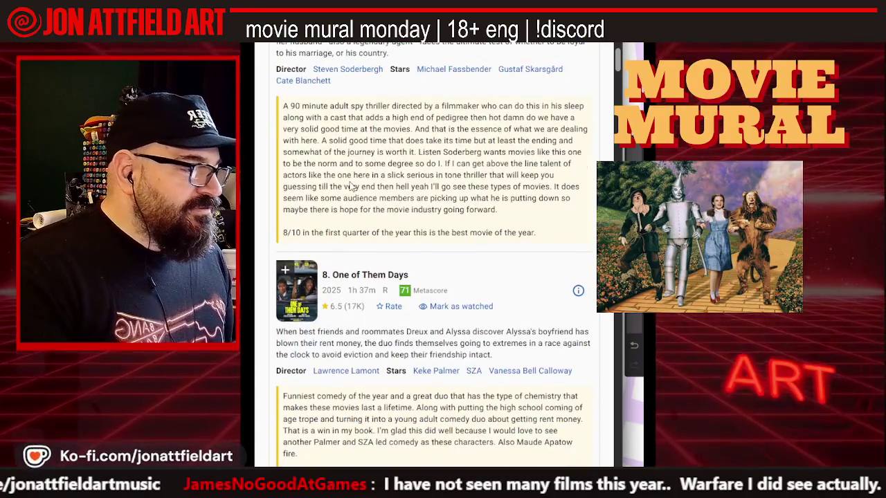
pyautogui.scroll(-1, 351, 187)
pyautogui.scroll(-1, 350, 187)
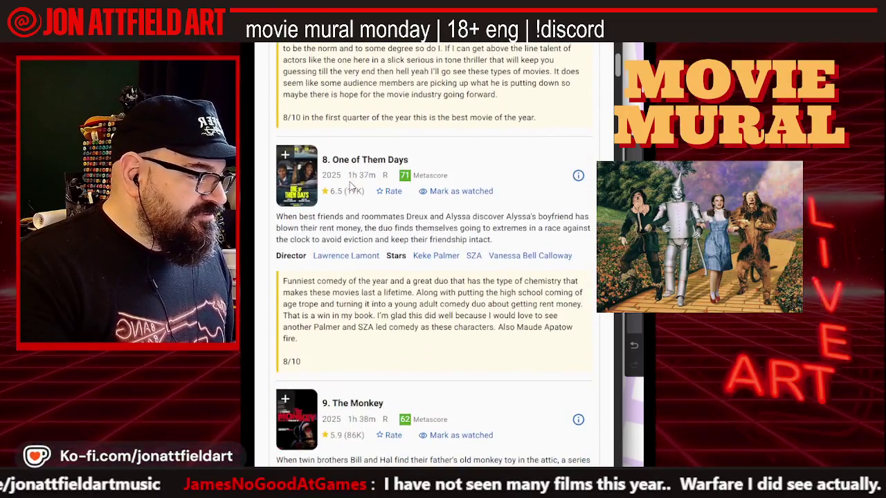
pyautogui.scroll(-1, 350, 187)
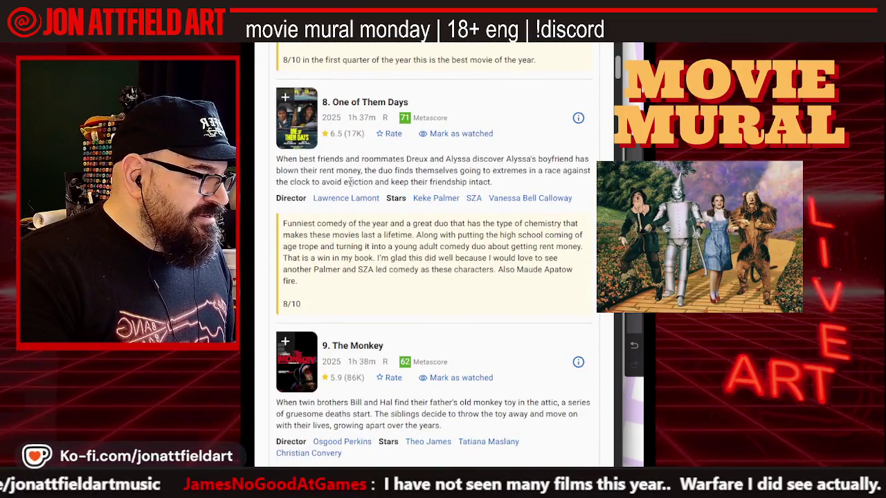
pyautogui.scroll(-1, 351, 182)
pyautogui.scroll(-4, 350, 184)
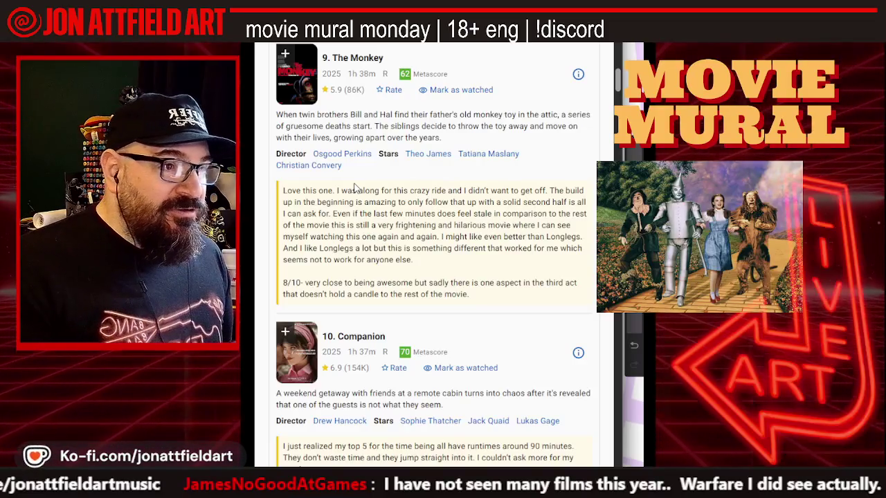
pyautogui.scroll(-2, 387, 166)
pyautogui.scroll(-2, 436, 135)
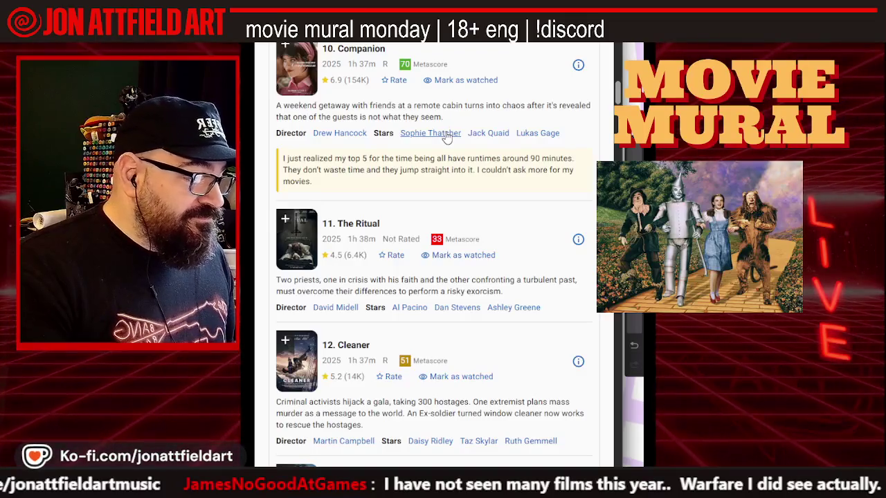
pyautogui.scroll(-2, 449, 138)
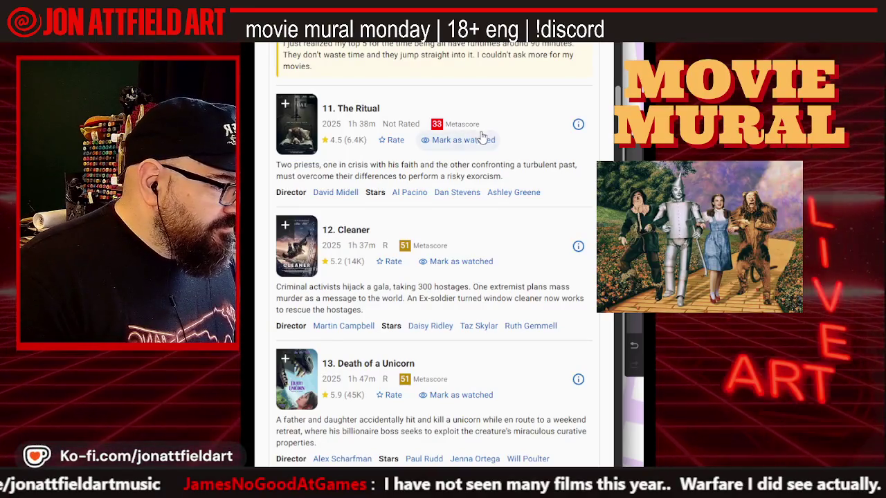
pyautogui.scroll(-1, 482, 136)
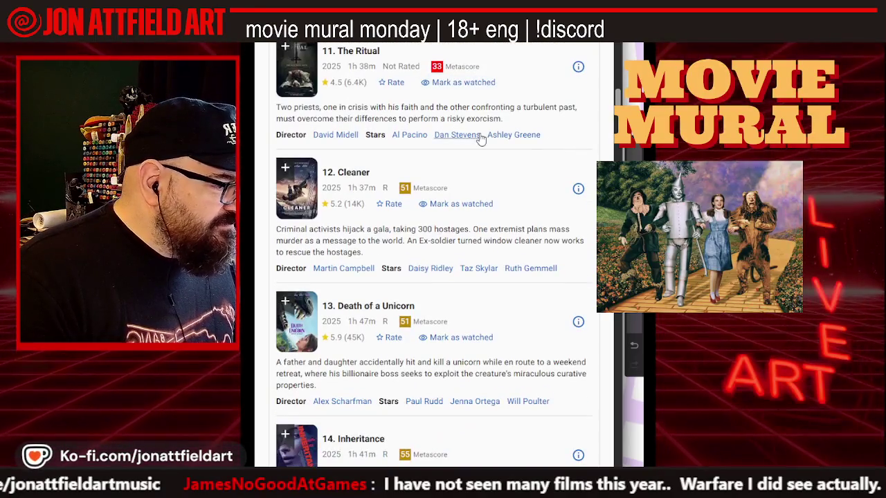
pyautogui.scroll(-1, 446, 142)
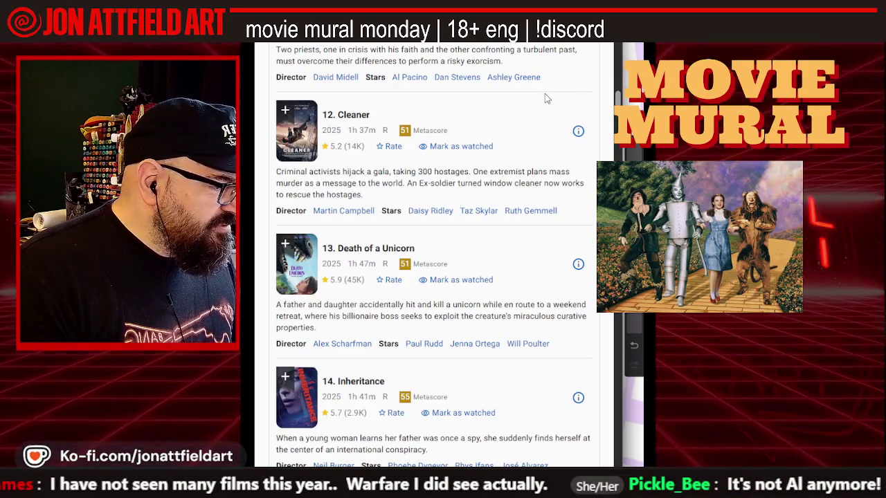
pyautogui.scroll(-2, 544, 97)
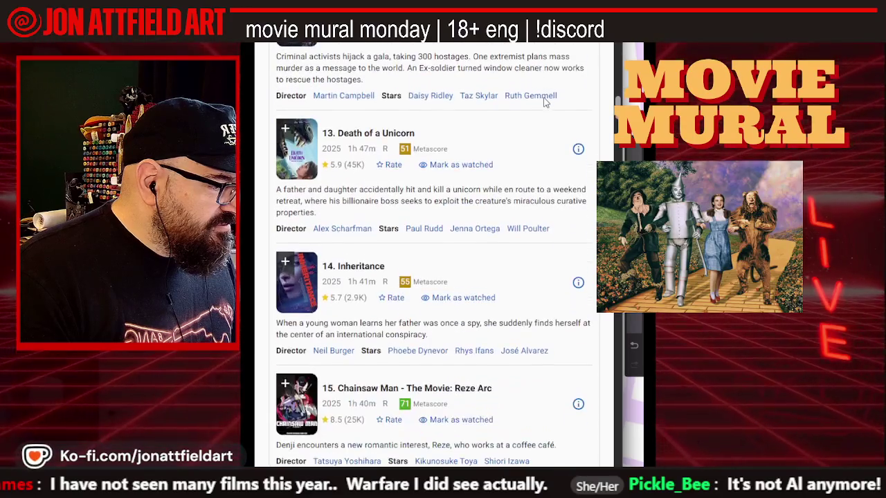
pyautogui.scroll(-2, 545, 105)
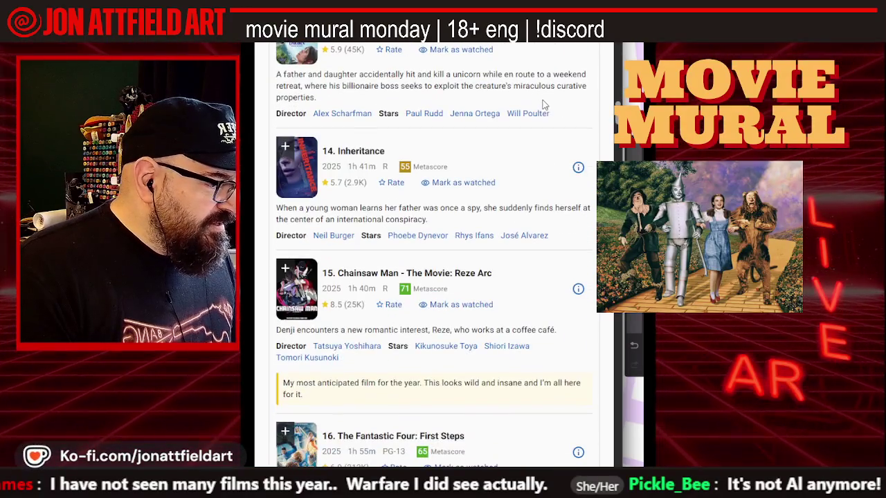
pyautogui.scroll(-1, 545, 105)
pyautogui.scroll(-2, 545, 105)
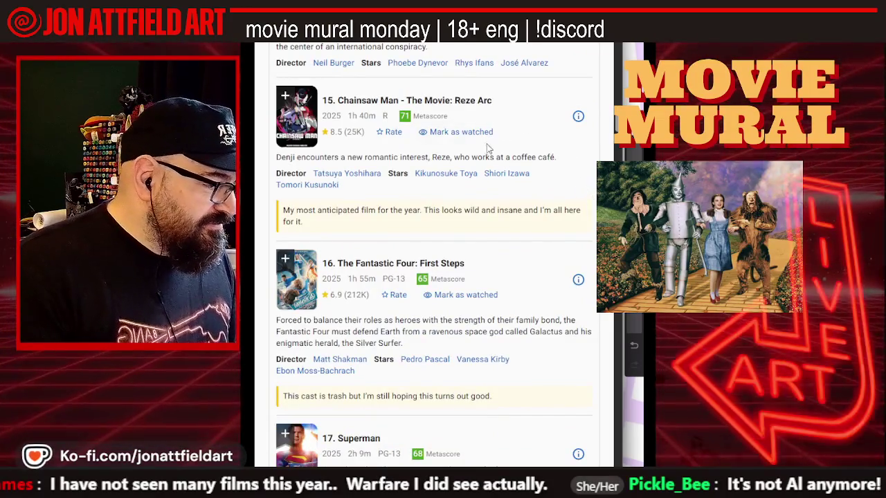
pyautogui.scroll(-3, 493, 141)
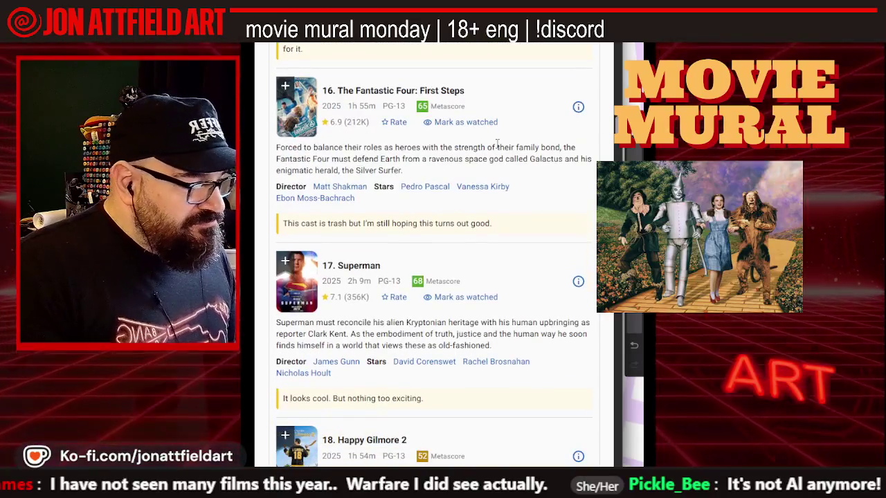
pyautogui.scroll(-3, 497, 143)
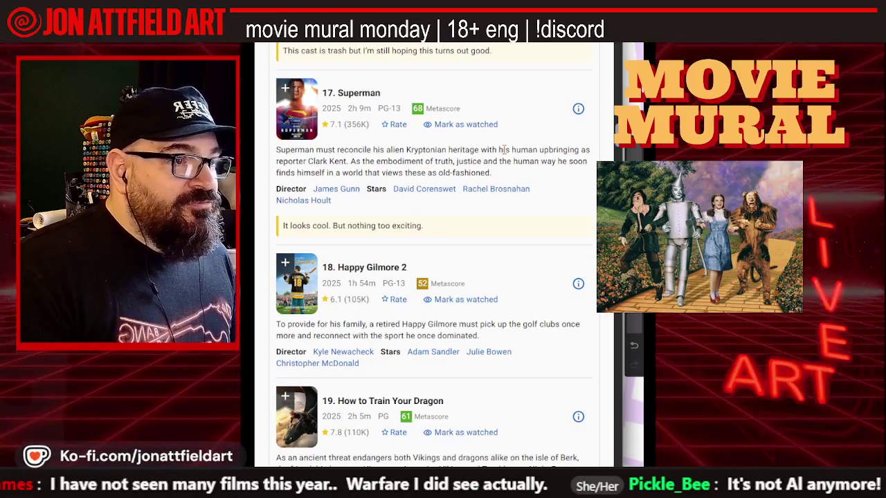
# - Scroll the list from Superman past Adolescence down to entry 34, Andor
pyautogui.scroll(3, 503, 148)
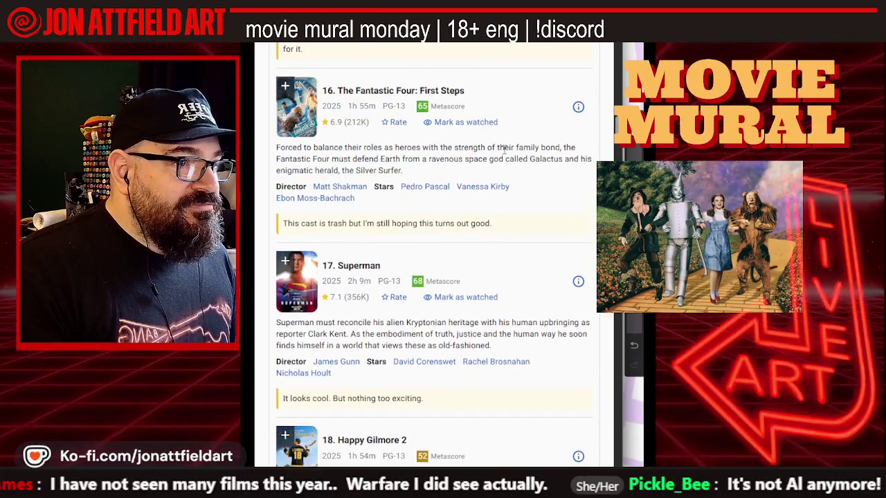
pyautogui.scroll(-2, 504, 149)
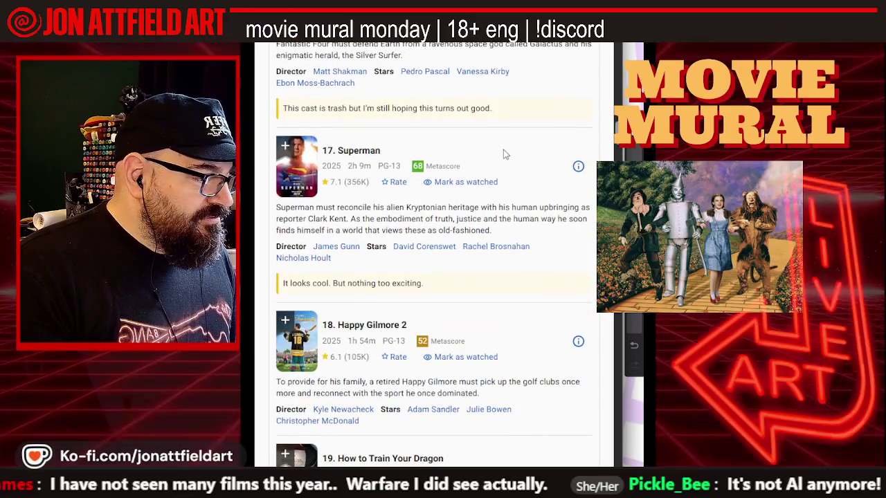
pyautogui.scroll(-1, 504, 152)
pyautogui.scroll(1, 504, 151)
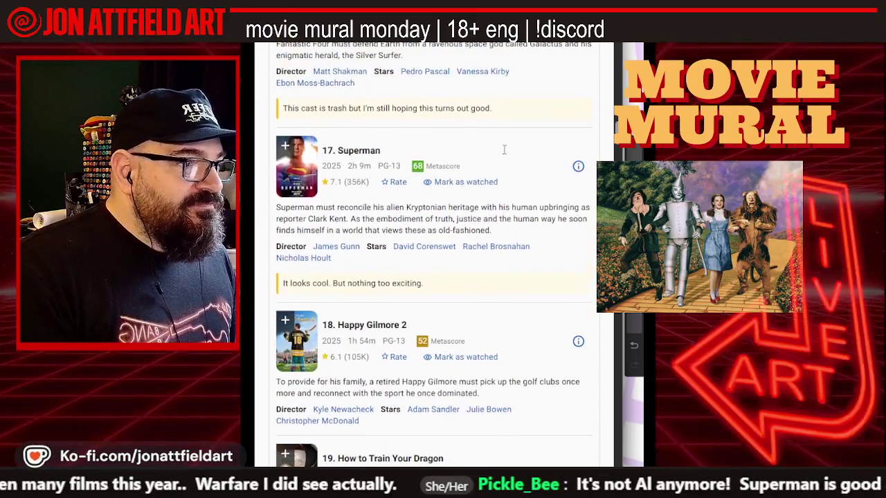
pyautogui.scroll(-2, 504, 150)
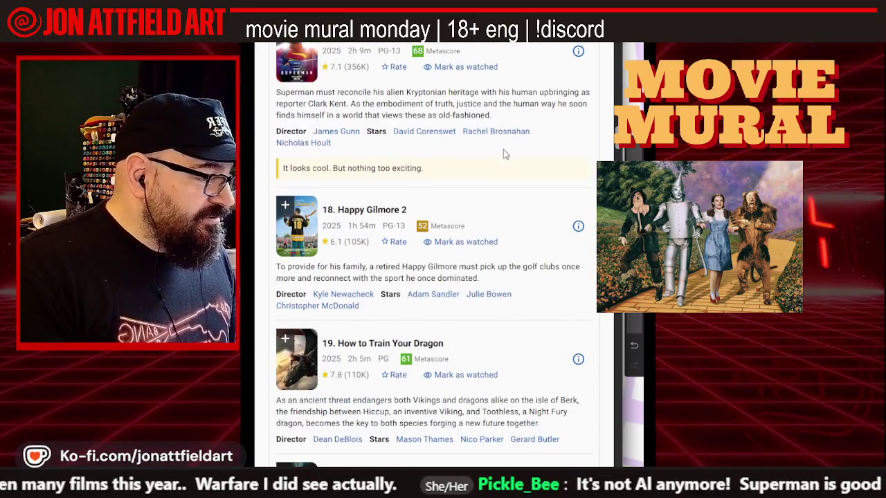
pyautogui.scroll(-1, 505, 153)
pyautogui.scroll(-2, 505, 154)
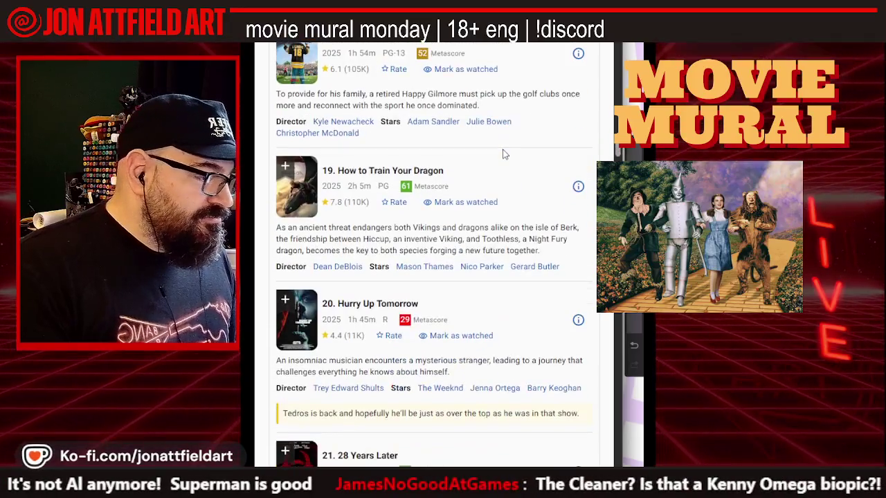
pyautogui.scroll(-3, 504, 154)
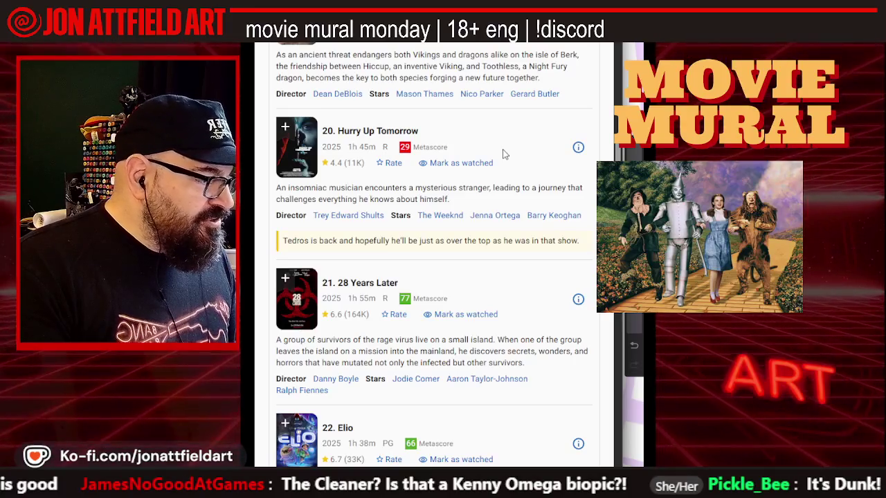
pyautogui.scroll(-2, 504, 154)
pyautogui.scroll(-1, 504, 154)
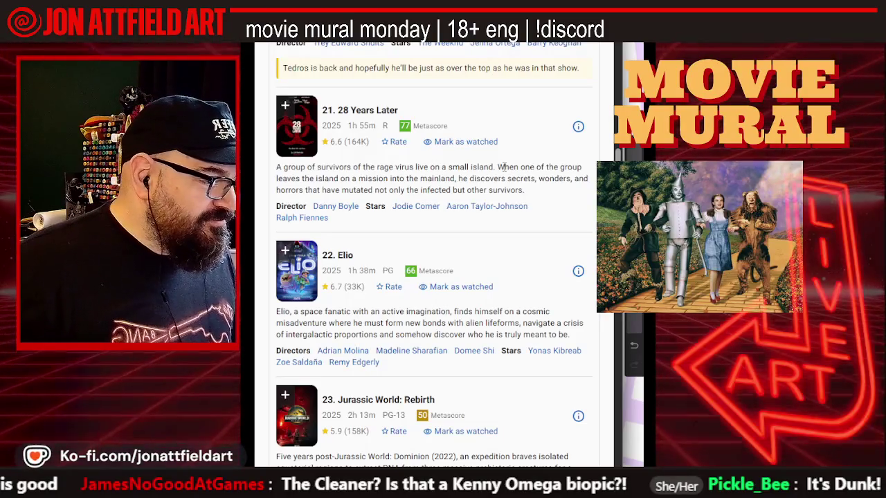
pyautogui.scroll(2, 405, 206)
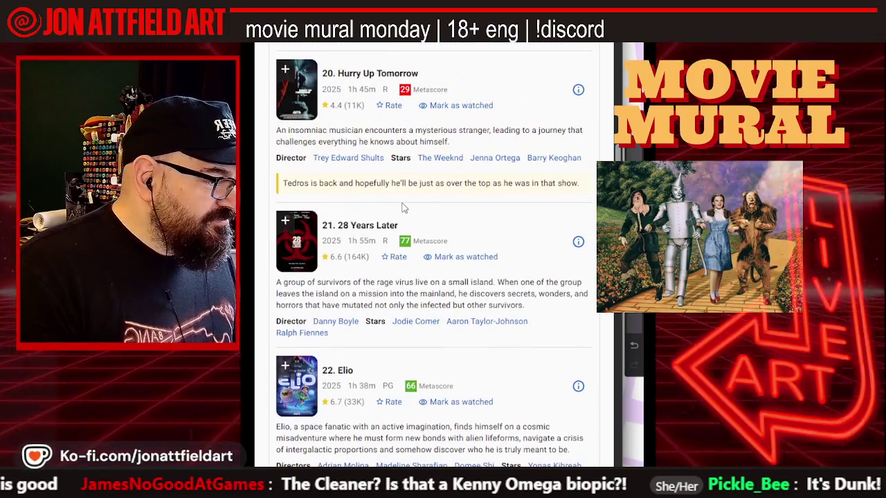
pyautogui.scroll(-1, 403, 207)
pyautogui.scroll(-1, 403, 207)
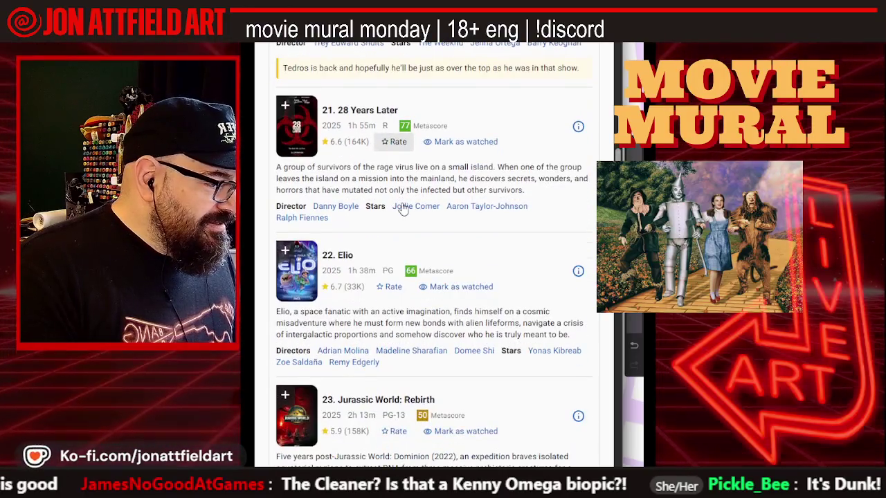
pyautogui.scroll(-1, 403, 207)
pyautogui.scroll(-1, 403, 208)
pyautogui.scroll(-1, 403, 208)
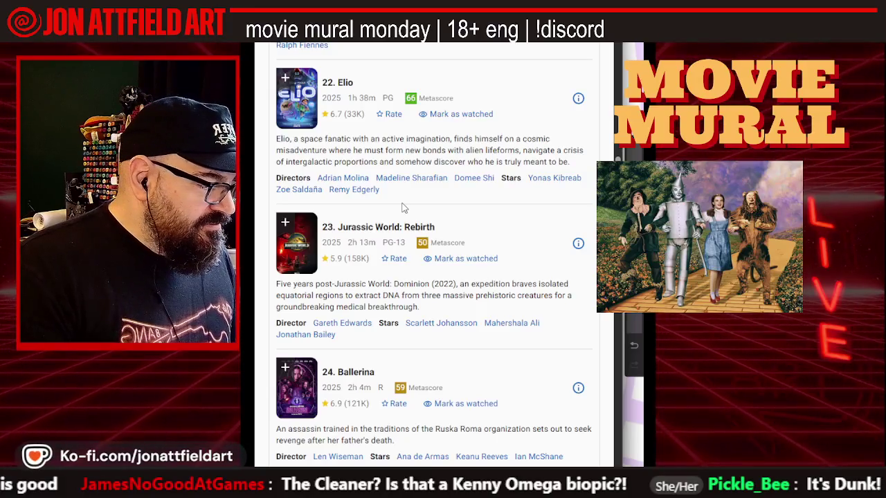
pyautogui.scroll(-2, 403, 208)
pyautogui.scroll(-1, 403, 207)
pyautogui.scroll(-1, 404, 208)
pyautogui.scroll(-2, 403, 208)
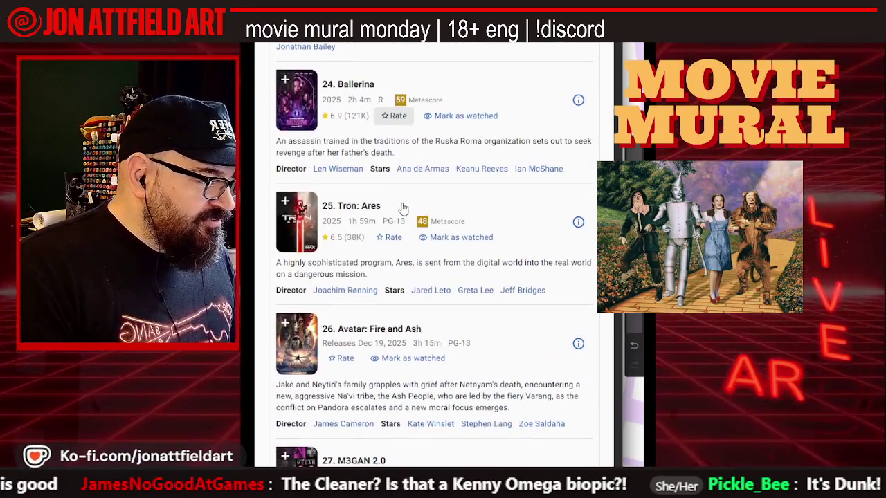
pyautogui.scroll(-1, 404, 207)
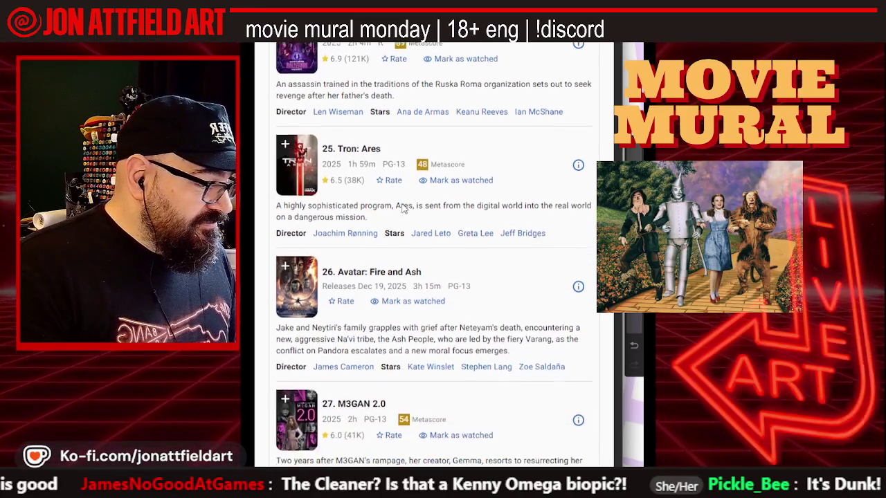
pyautogui.scroll(-1, 402, 203)
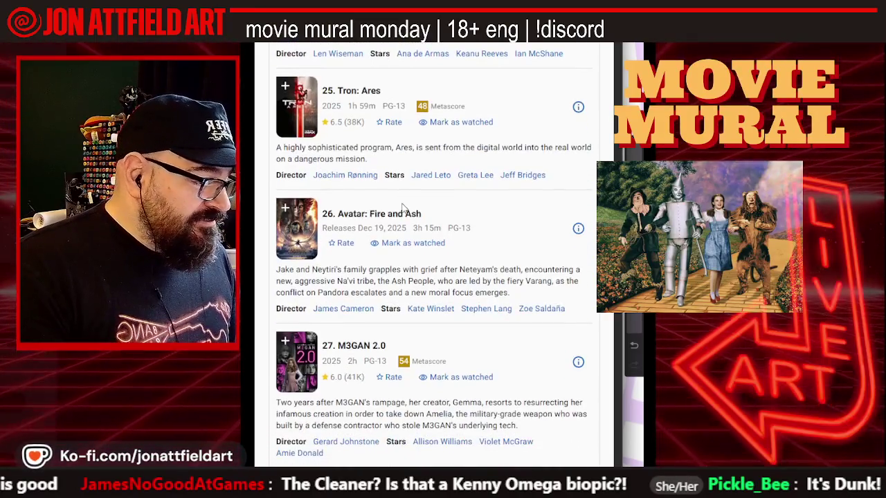
pyautogui.scroll(-2, 403, 208)
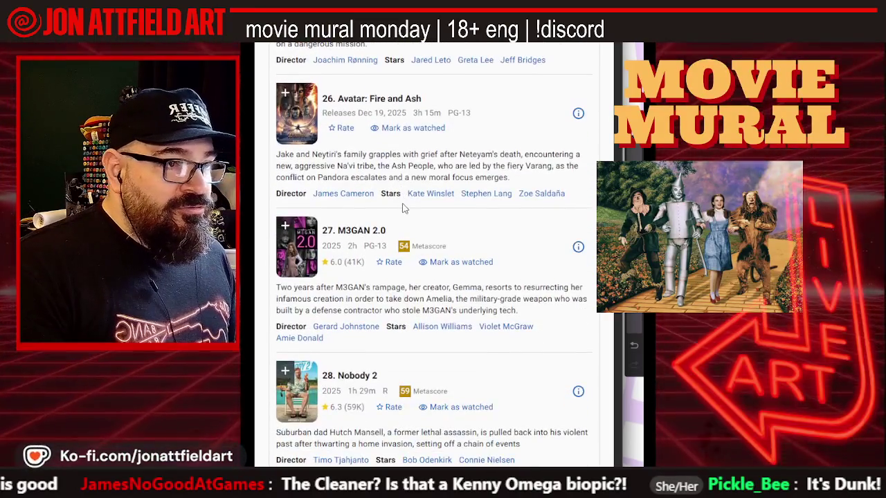
pyautogui.scroll(-2, 404, 207)
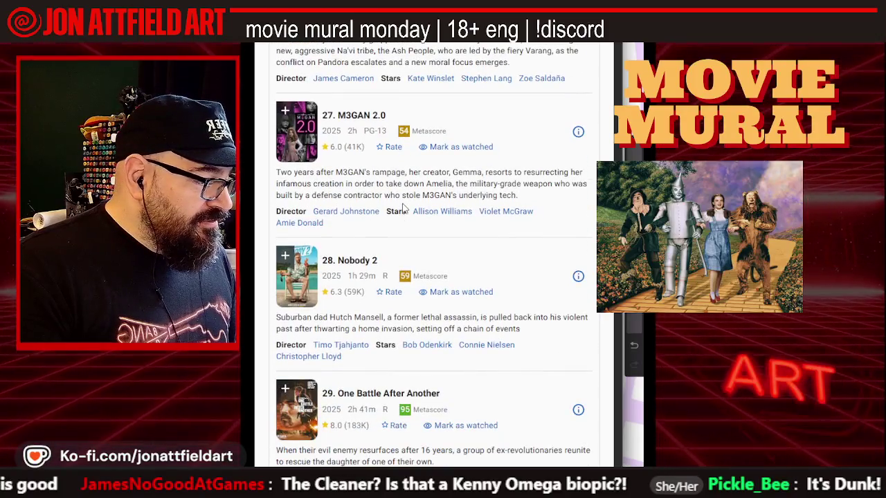
pyautogui.scroll(-2, 404, 208)
pyautogui.scroll(-1, 407, 197)
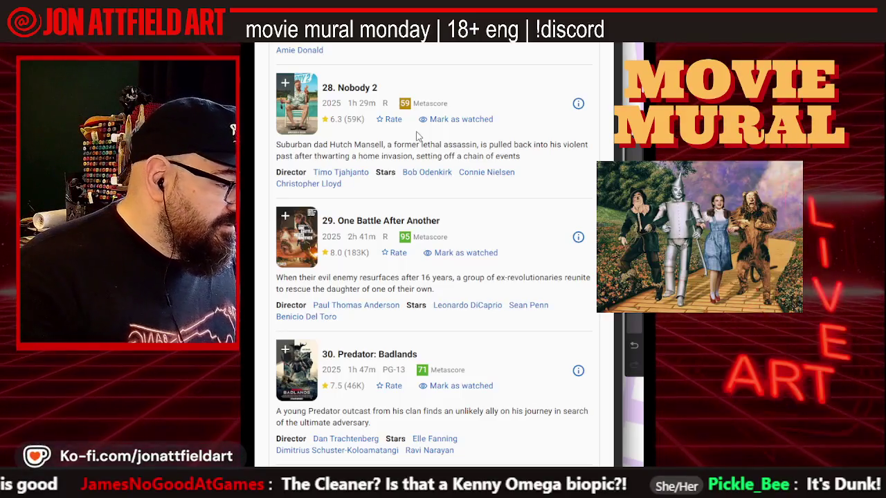
pyautogui.scroll(-3, 476, 205)
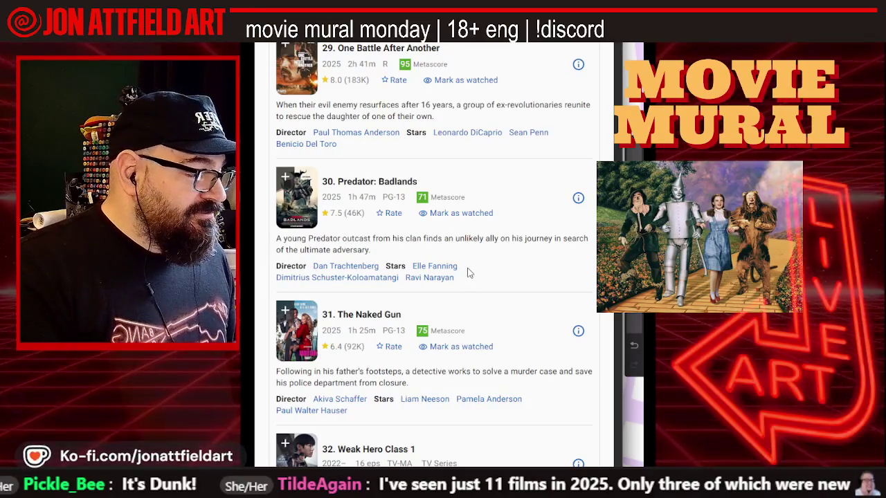
pyautogui.scroll(-1, 467, 273)
pyautogui.scroll(-1, 468, 273)
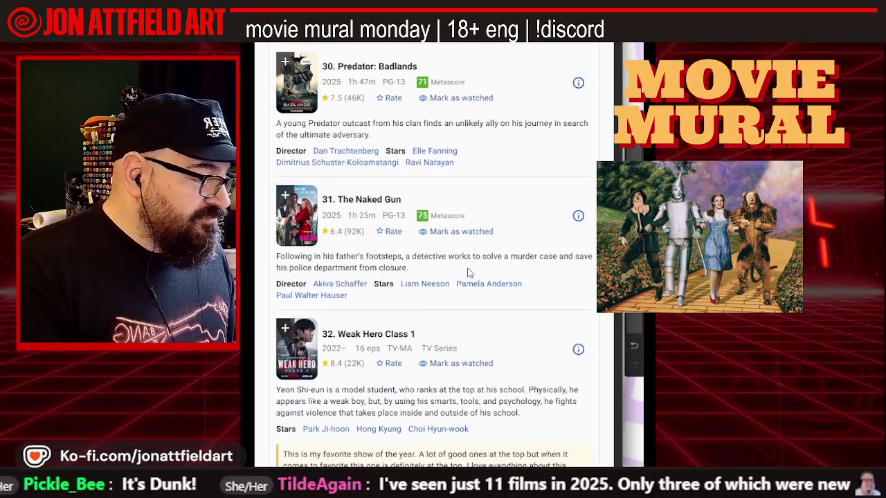
pyautogui.scroll(-1, 468, 273)
pyautogui.scroll(-2, 467, 273)
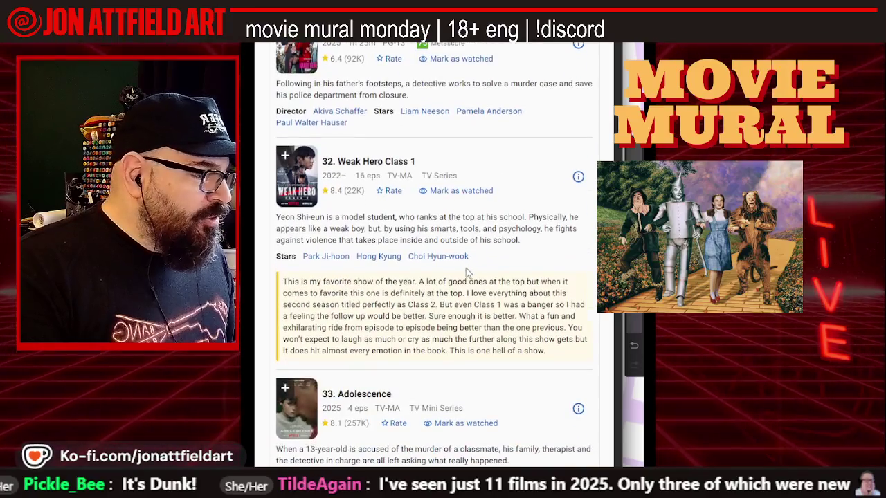
pyautogui.scroll(-2, 461, 275)
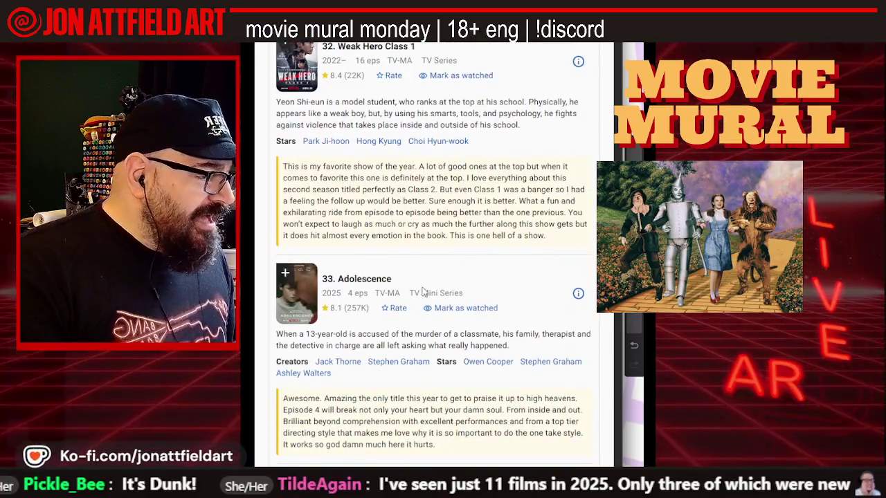
pyautogui.scroll(-2, 426, 291)
pyautogui.scroll(-1, 416, 296)
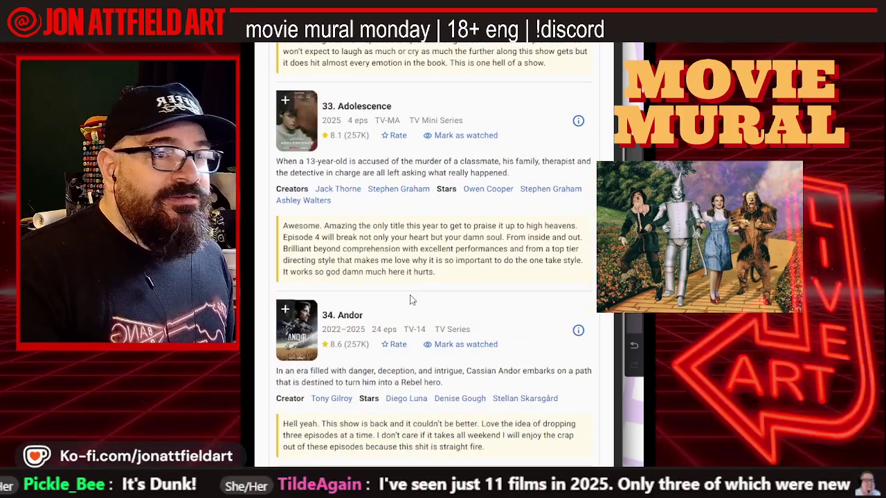
# - Return to the Google search results for 2025's best films
pyautogui.scroll(2, 410, 299)
pyautogui.scroll(1, 410, 299)
pyautogui.scroll(-2, 410, 295)
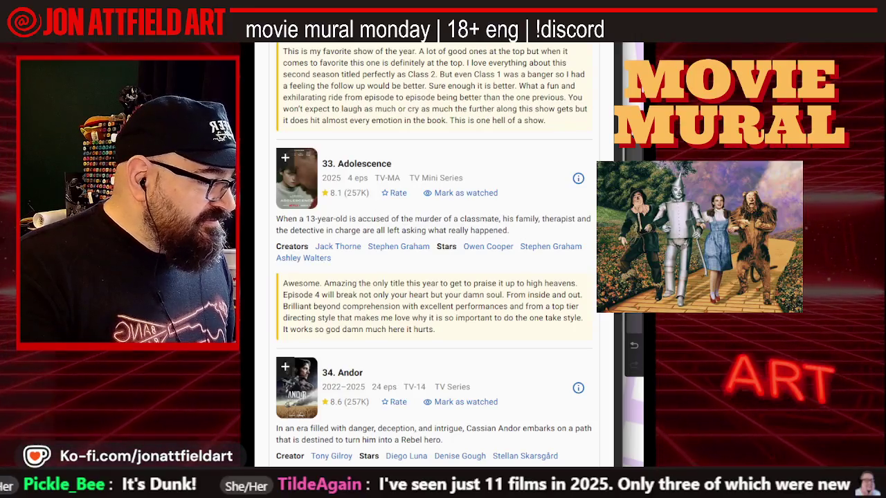
pyautogui.hotkey('ctrl', 'w')
pyautogui.scroll(-2, 352, 186)
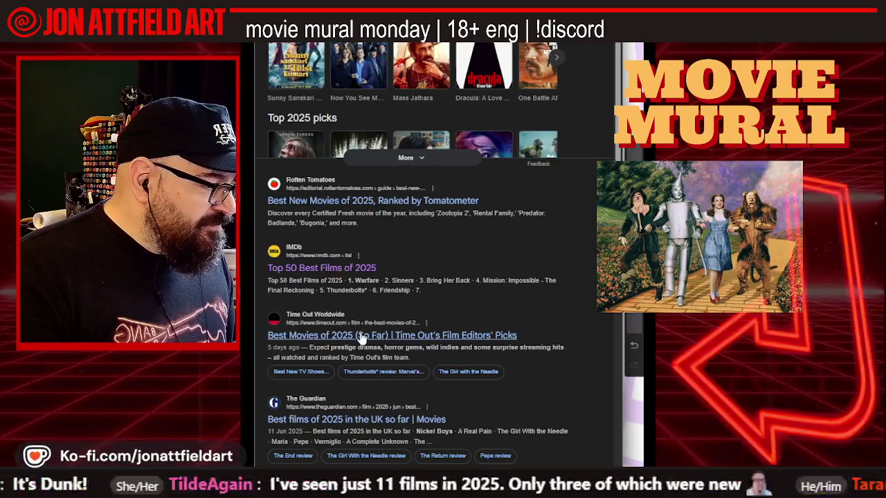
pyautogui.click(446, 336)
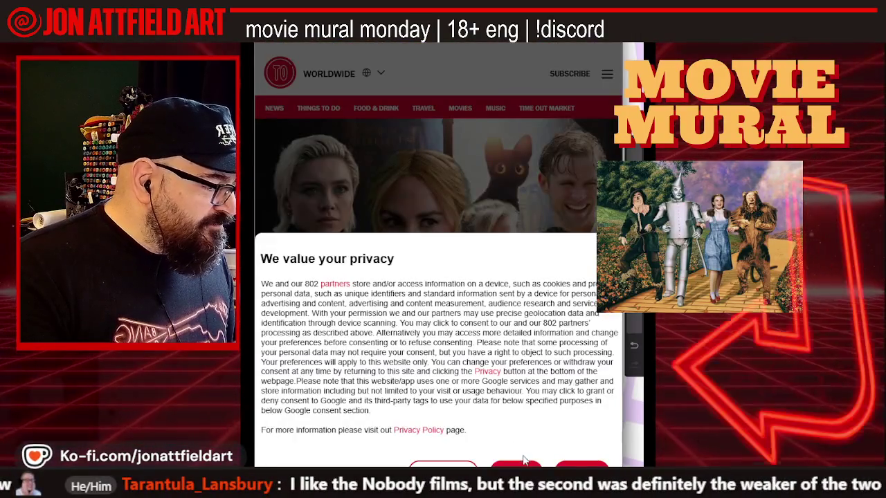
pyautogui.click(516, 465)
pyautogui.scroll(-3, 387, 248)
pyautogui.scroll(-4, 388, 249)
pyautogui.scroll(-4, 387, 249)
pyautogui.scroll(-4, 387, 249)
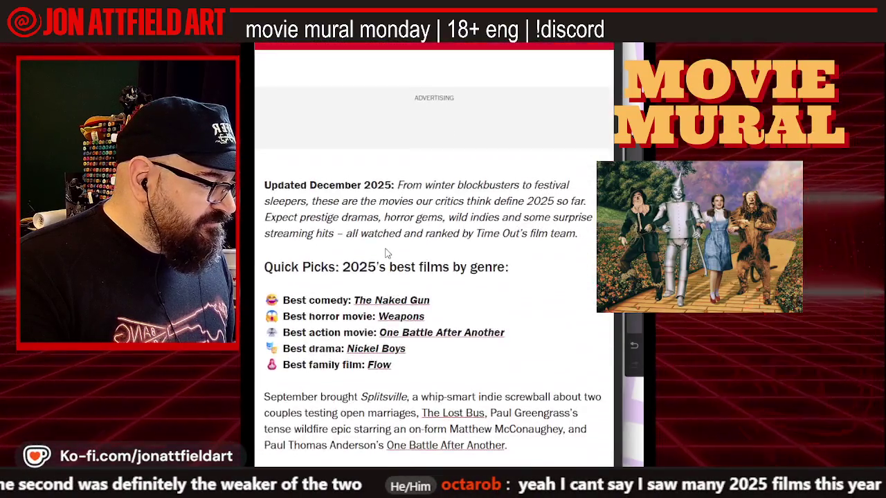
pyautogui.scroll(-1, 385, 251)
pyautogui.scroll(-1, 386, 255)
pyautogui.scroll(5, 386, 255)
pyautogui.scroll(2, 386, 254)
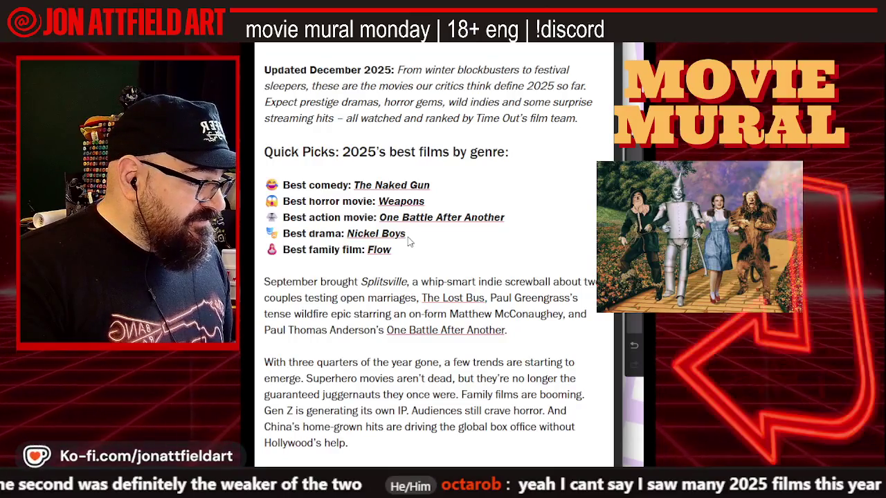
pyautogui.scroll(-2, 408, 241)
pyautogui.scroll(-3, 408, 241)
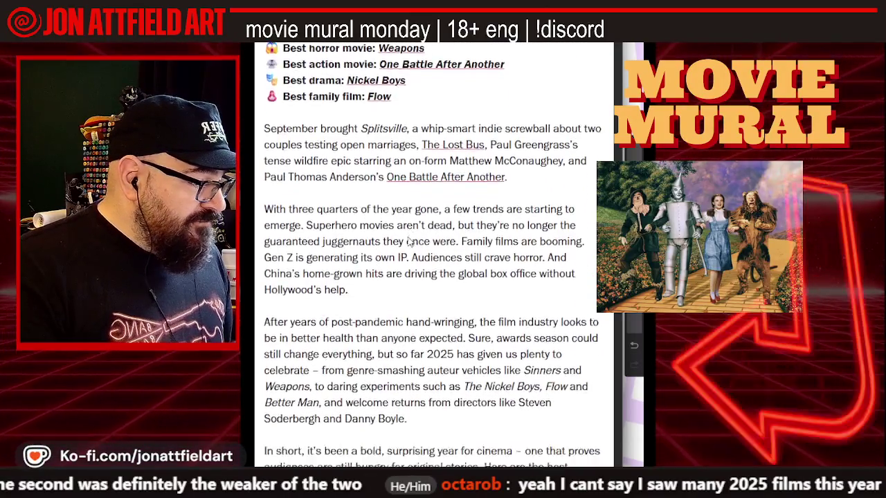
pyautogui.scroll(-3, 409, 241)
pyautogui.scroll(-1, 408, 241)
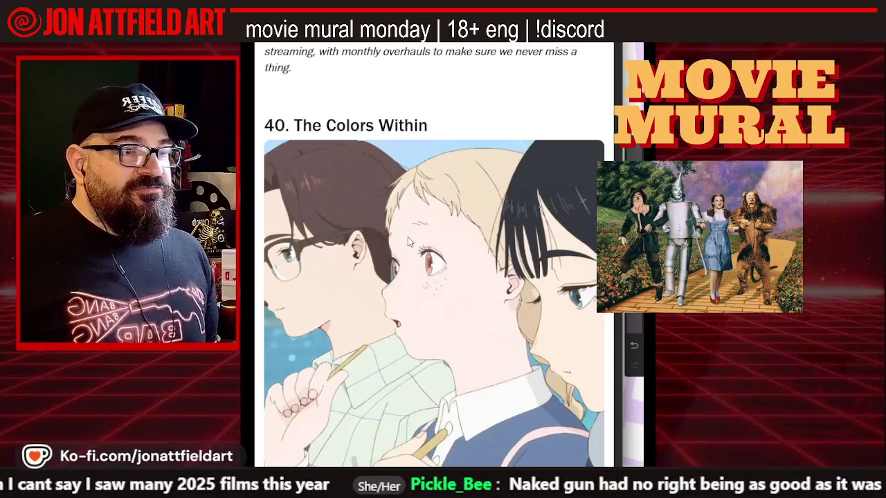
pyautogui.scroll(-1, 283, 254)
pyautogui.scroll(-1, 283, 254)
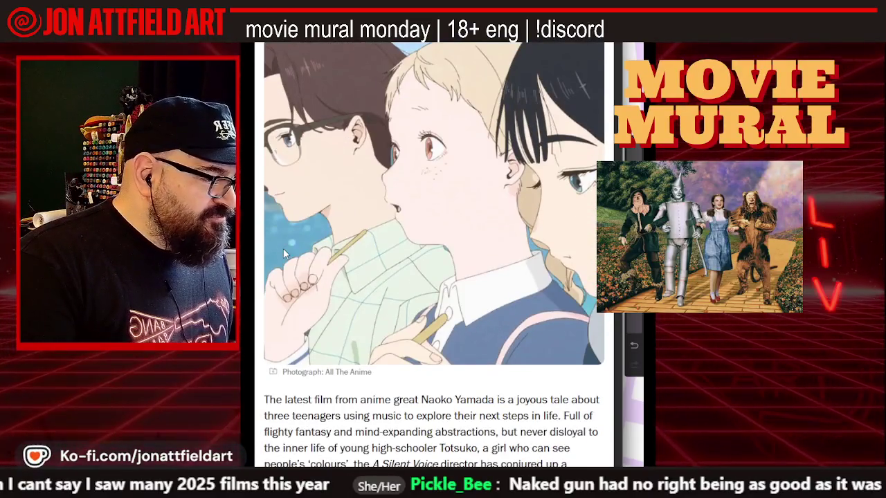
pyautogui.scroll(-2, 283, 254)
pyautogui.scroll(-2, 283, 254)
pyautogui.scroll(-3, 283, 254)
pyautogui.scroll(-5, 283, 251)
pyautogui.scroll(-4, 283, 251)
pyautogui.scroll(-5, 284, 254)
pyautogui.scroll(-5, 284, 254)
pyautogui.scroll(-1, 283, 255)
pyautogui.scroll(-2, 284, 254)
pyautogui.scroll(-2, 284, 255)
pyautogui.scroll(-2, 284, 255)
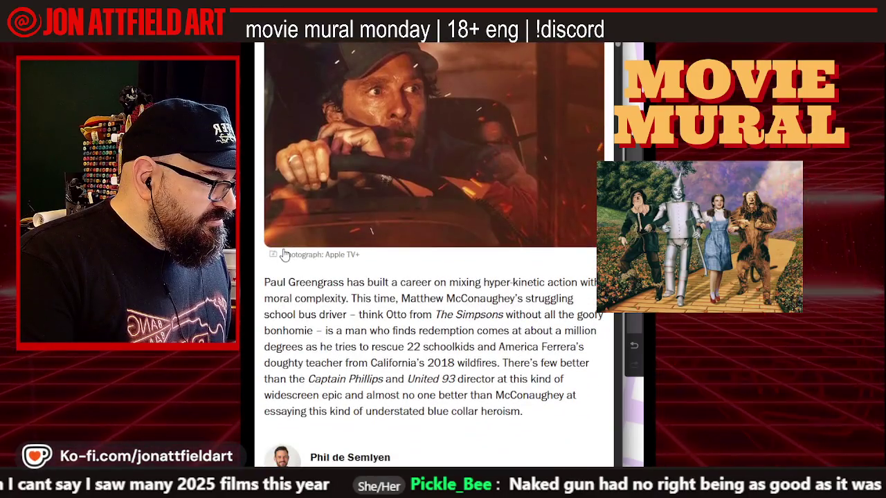
pyautogui.scroll(-2, 284, 255)
pyautogui.scroll(-3, 283, 255)
pyautogui.scroll(-2, 283, 252)
pyautogui.scroll(-1, 277, 256)
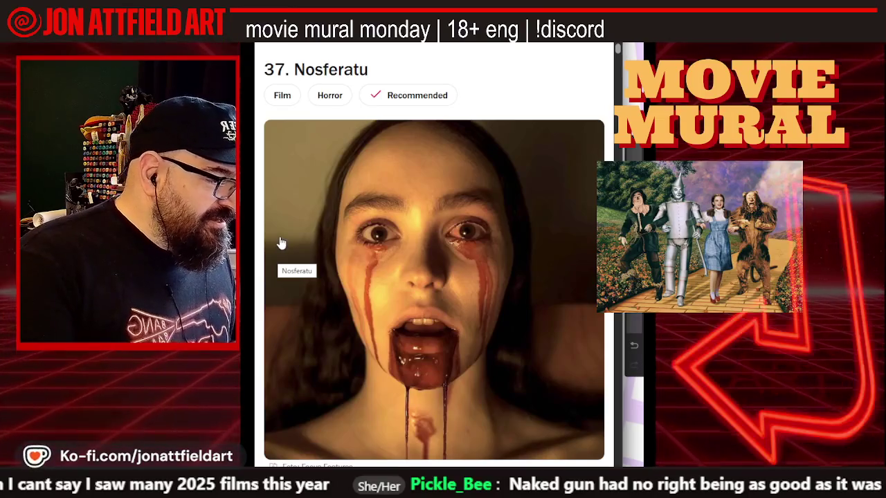
pyautogui.scroll(-1, 258, 236)
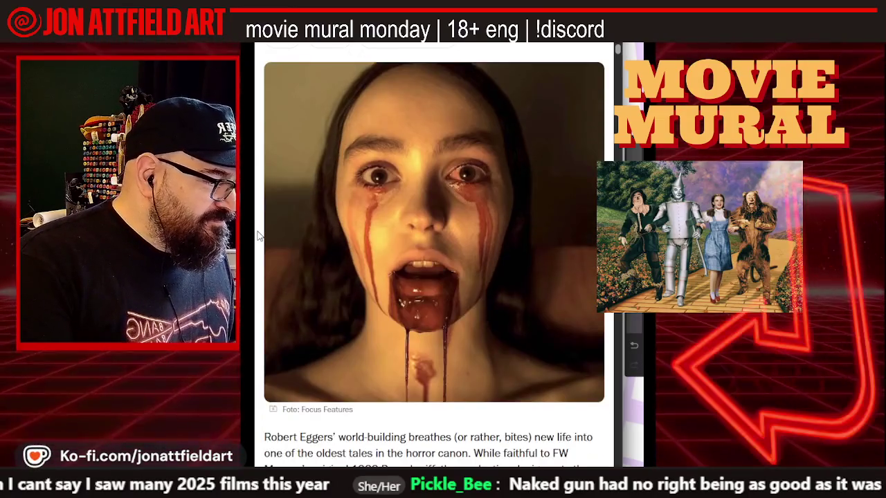
pyautogui.scroll(-1, 257, 236)
pyautogui.scroll(-2, 257, 236)
pyautogui.scroll(-3, 257, 236)
pyautogui.scroll(-1, 257, 236)
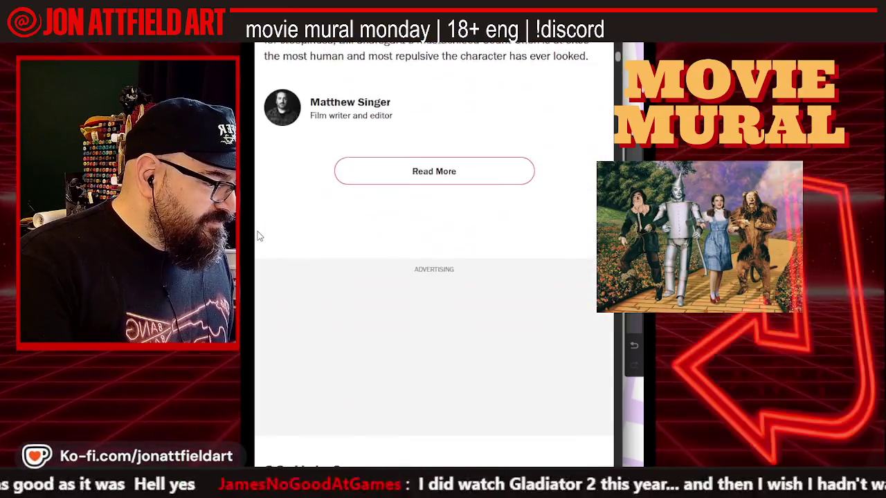
pyautogui.scroll(-3, 257, 236)
pyautogui.scroll(-1, 257, 236)
pyautogui.scroll(-2, 258, 236)
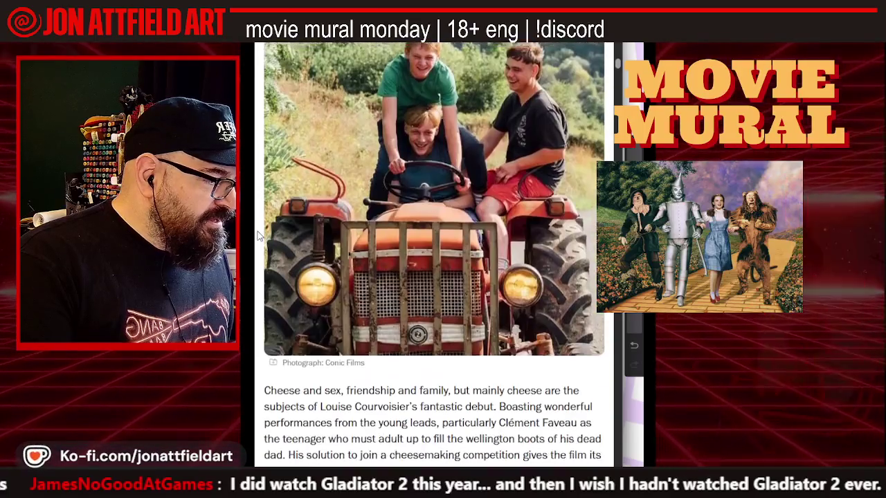
pyautogui.scroll(1, 258, 236)
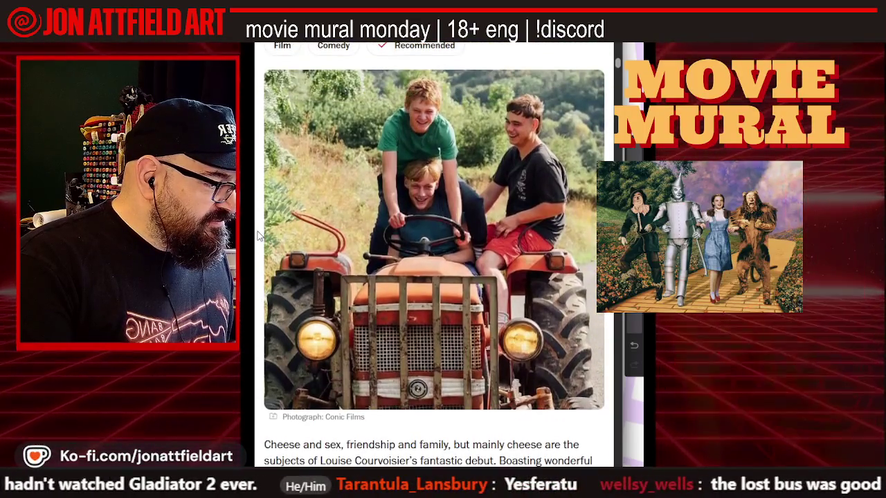
pyautogui.scroll(-1, 258, 236)
pyautogui.scroll(1, 258, 236)
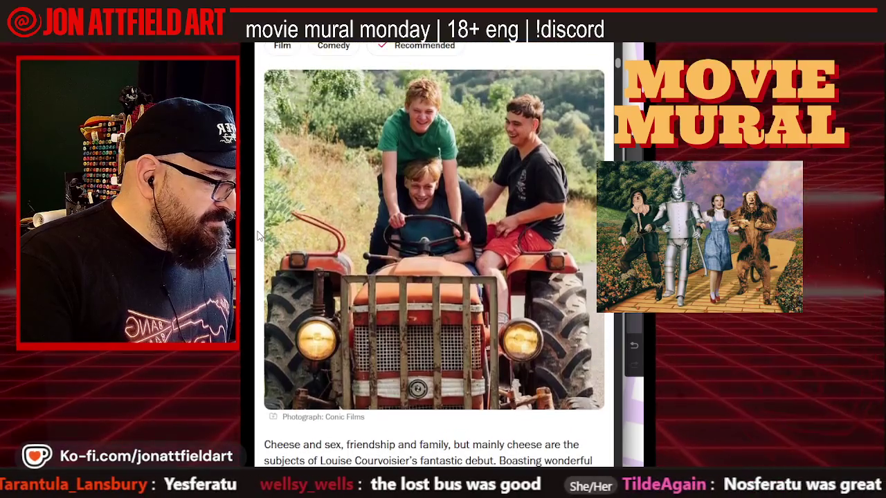
pyautogui.scroll(-1, 258, 236)
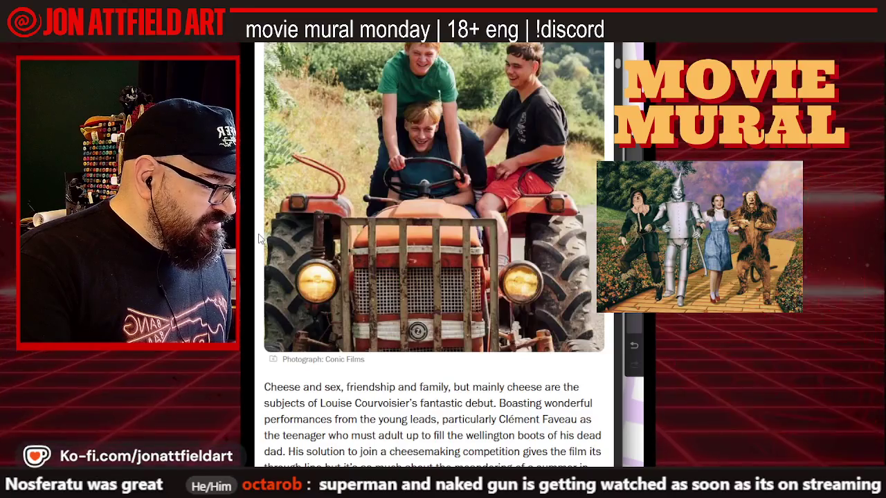
pyautogui.scroll(-1, 259, 238)
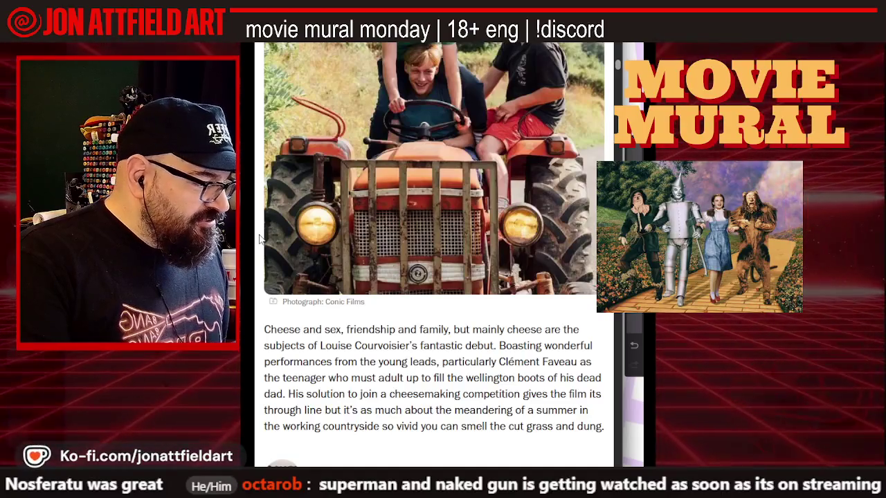
pyautogui.scroll(-1, 260, 238)
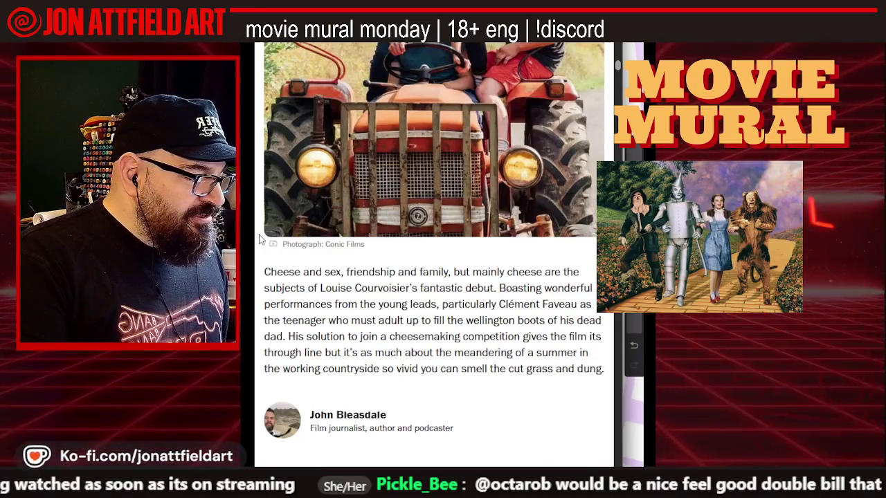
pyautogui.scroll(1, 260, 239)
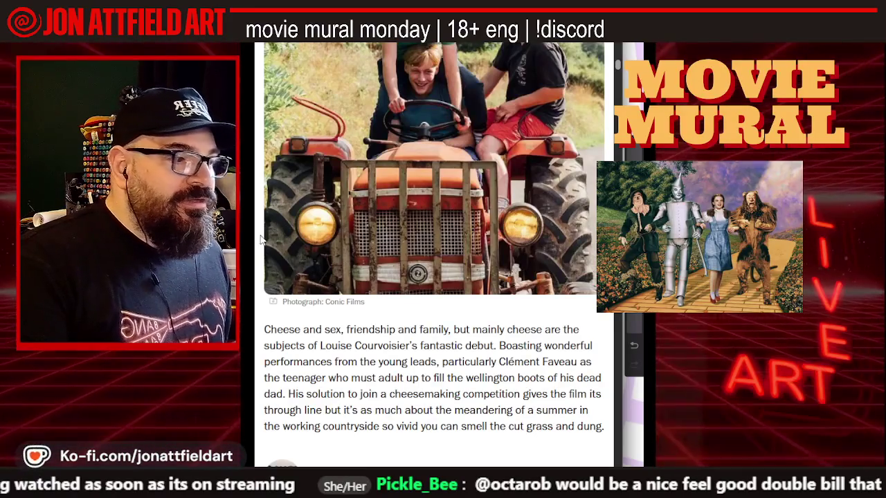
pyautogui.scroll(4, 260, 238)
pyautogui.scroll(-3, 260, 240)
pyautogui.scroll(2, 260, 236)
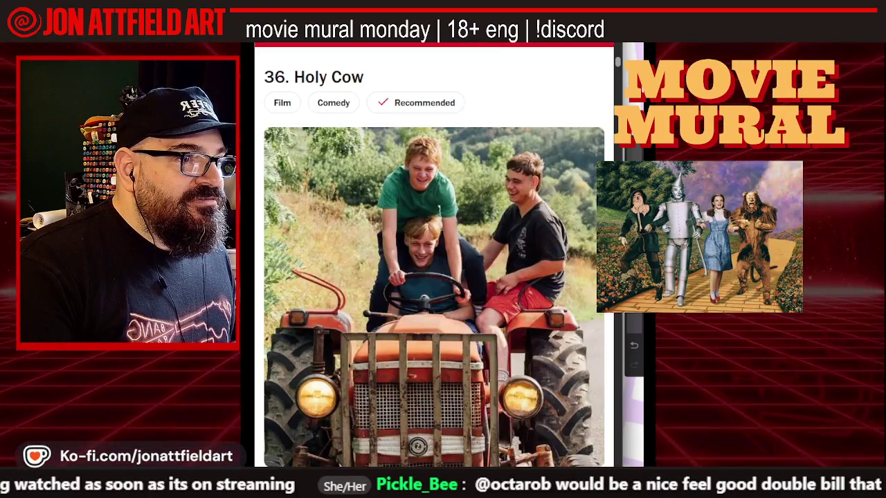
pyautogui.scroll(-1, 298, 271)
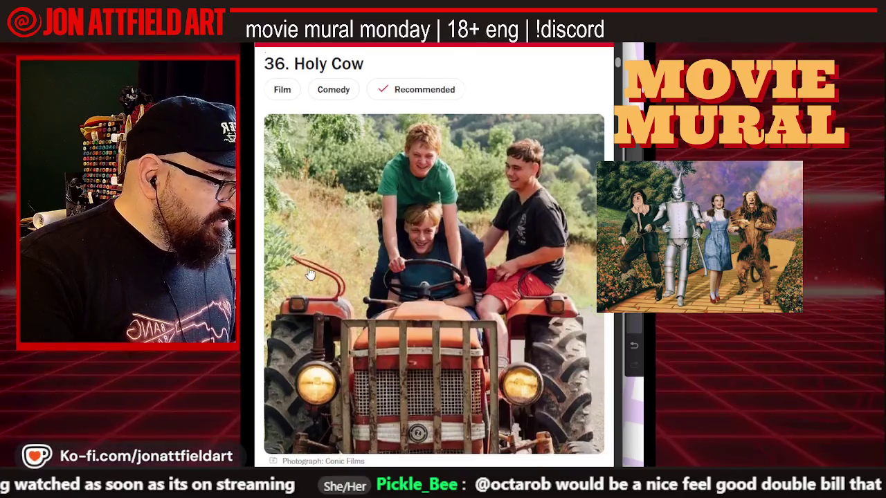
# - Scroll past Presence, Last Breath, Mickey 17, Pavements and Eephus to entry 30, 28 Years Later
pyautogui.scroll(-3, 307, 274)
pyautogui.scroll(-1, 307, 273)
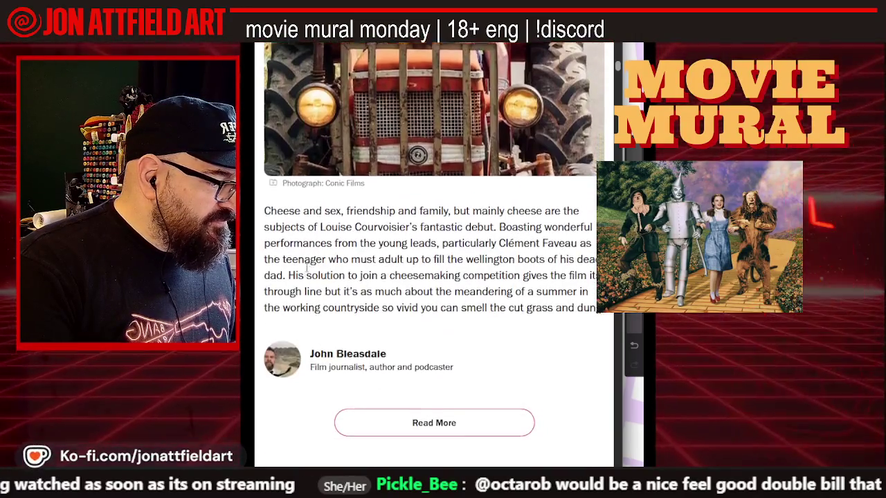
pyautogui.scroll(-5, 307, 273)
pyautogui.scroll(-2, 307, 273)
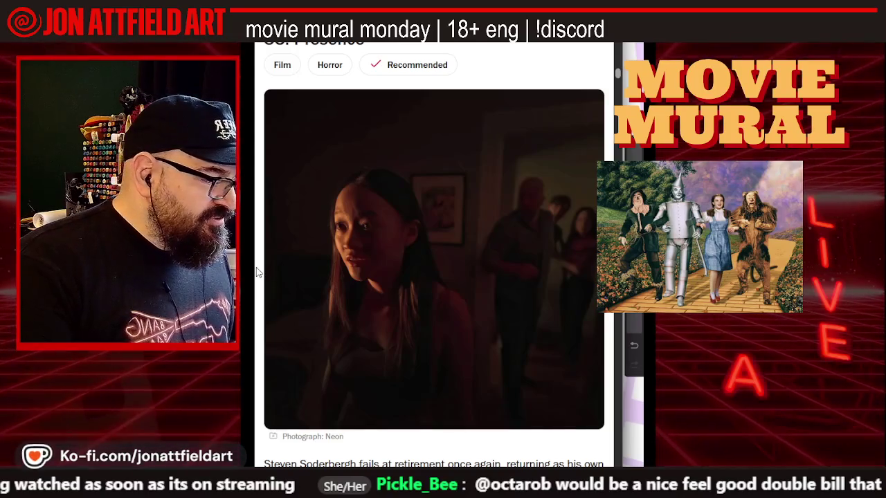
pyautogui.scroll(-3, 257, 272)
pyautogui.scroll(-1, 257, 272)
pyautogui.scroll(-4, 257, 272)
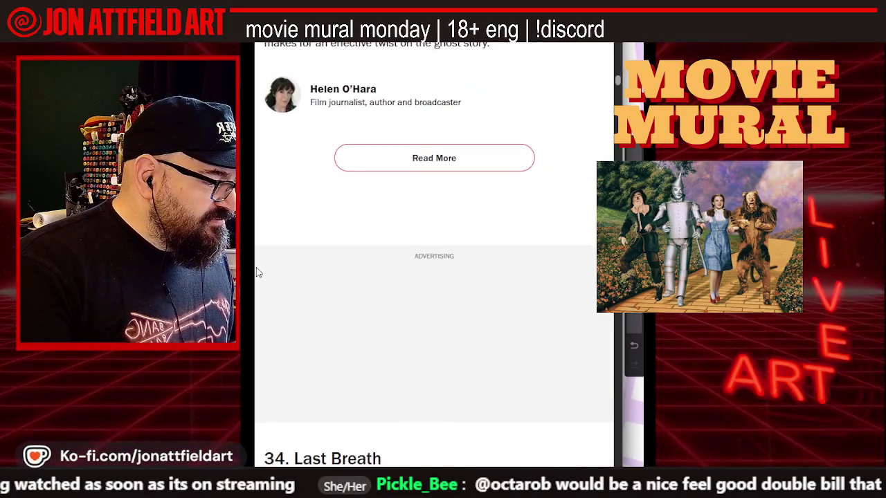
pyautogui.scroll(-2, 258, 272)
pyautogui.scroll(-4, 258, 272)
pyautogui.scroll(-4, 258, 272)
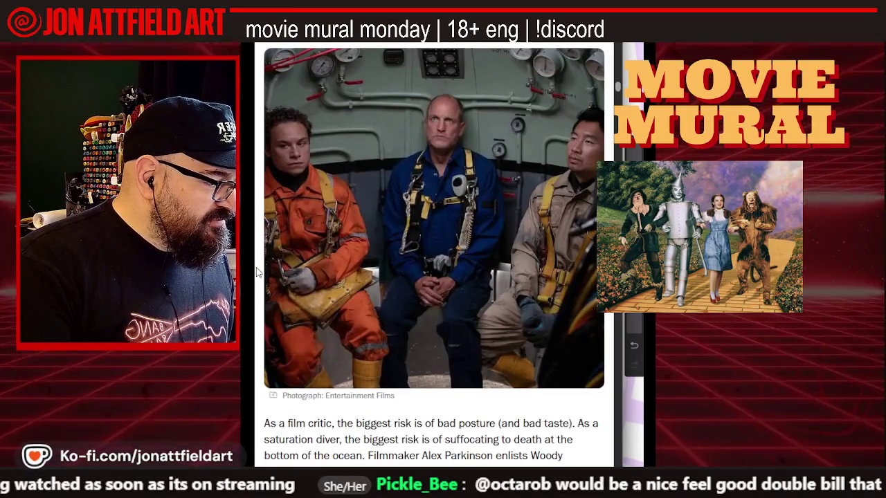
pyautogui.scroll(-2, 257, 271)
pyautogui.scroll(-2, 257, 272)
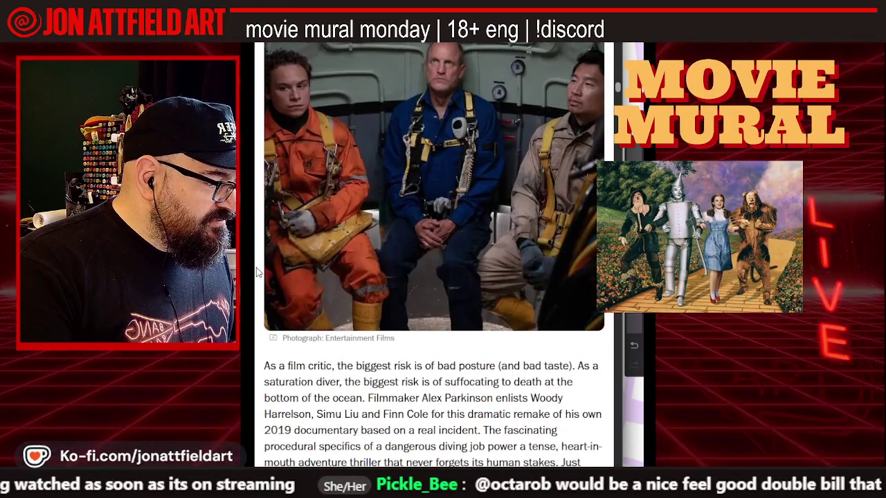
pyautogui.scroll(-1, 258, 272)
pyautogui.scroll(-3, 257, 272)
pyautogui.scroll(-8, 257, 272)
pyautogui.scroll(-2, 257, 272)
pyautogui.scroll(-2, 257, 272)
pyautogui.scroll(2, 258, 272)
pyautogui.scroll(1, 258, 272)
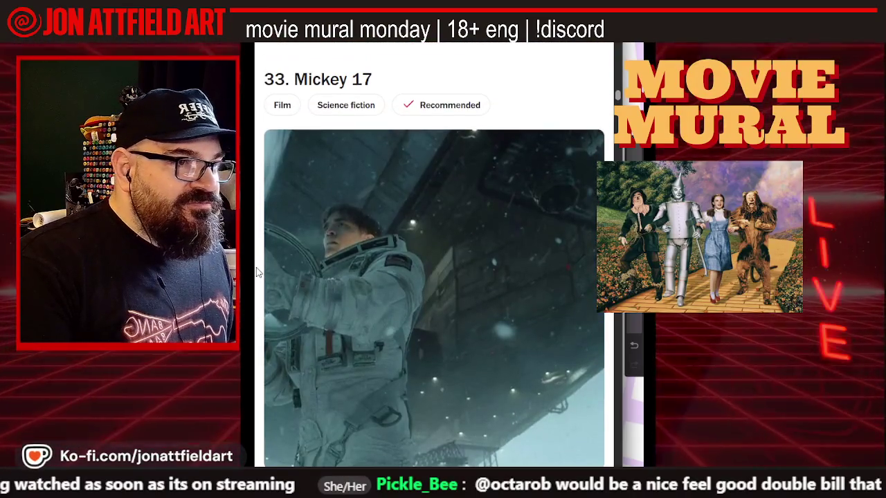
pyautogui.scroll(-10, 257, 272)
pyautogui.scroll(-5, 258, 272)
pyautogui.scroll(-7, 257, 272)
pyautogui.scroll(-2, 257, 272)
pyautogui.scroll(-6, 258, 272)
pyautogui.scroll(-4, 258, 272)
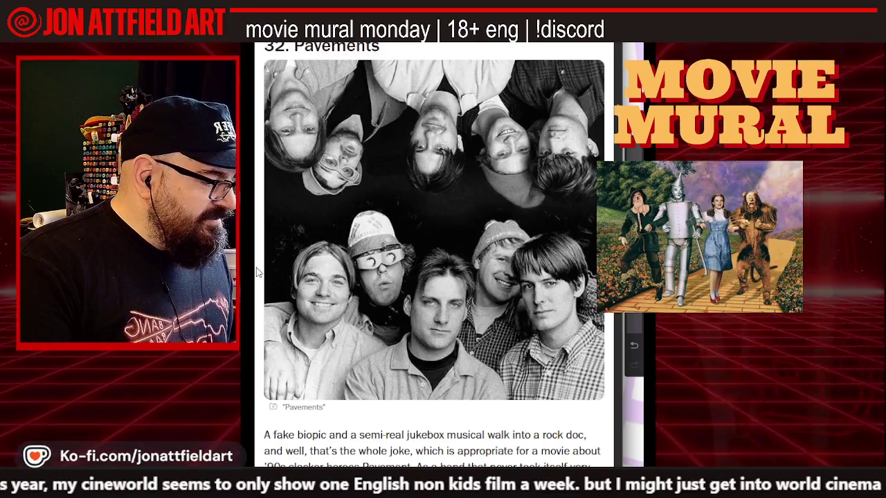
pyautogui.scroll(-2, 257, 271)
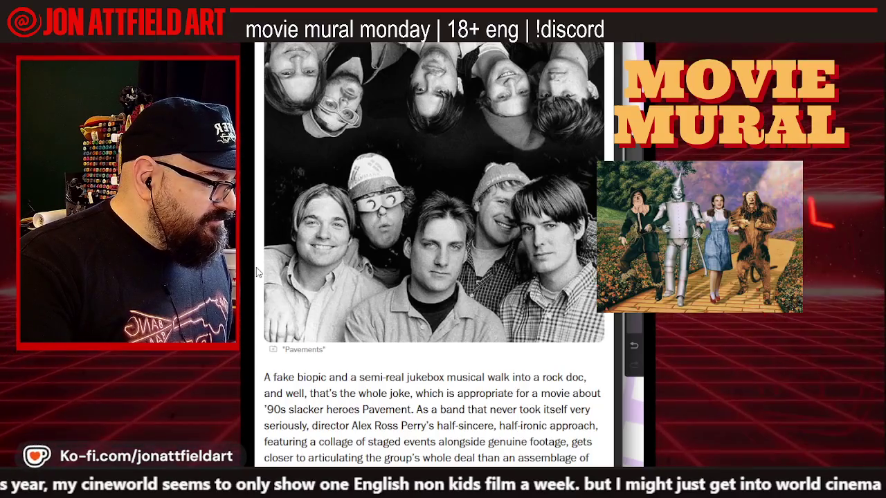
pyautogui.scroll(-2, 257, 272)
pyautogui.scroll(-3, 257, 272)
pyautogui.scroll(-3, 257, 272)
pyautogui.scroll(-6, 256, 272)
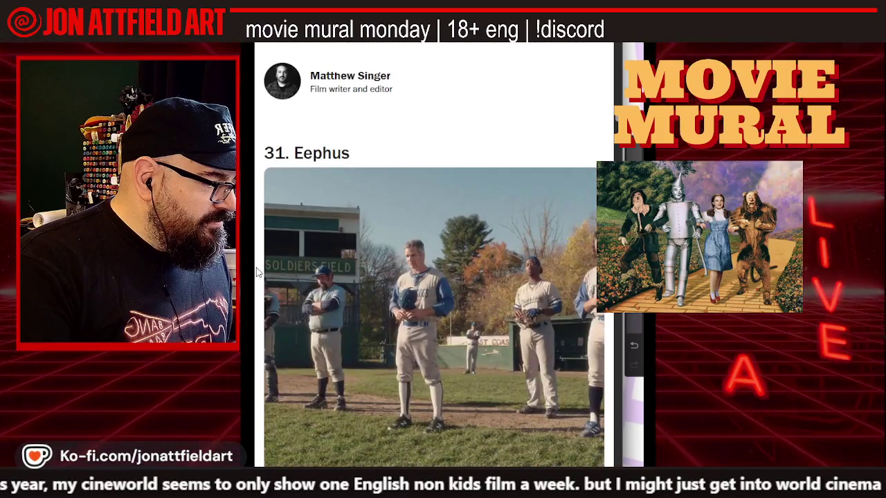
pyautogui.scroll(-4, 257, 272)
pyautogui.scroll(-2, 257, 272)
pyautogui.scroll(2, 257, 272)
pyautogui.scroll(-5, 257, 272)
pyautogui.scroll(-2, 256, 272)
pyautogui.scroll(-4, 256, 272)
pyautogui.scroll(-8, 257, 272)
pyautogui.scroll(-7, 257, 272)
pyautogui.scroll(-3, 256, 271)
pyautogui.scroll(-6, 257, 272)
pyautogui.scroll(-4, 257, 272)
pyautogui.scroll(-5, 256, 272)
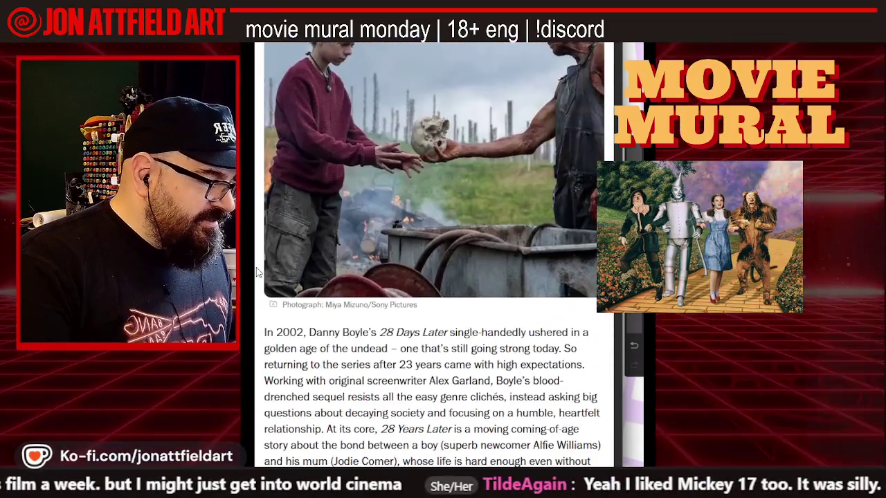
pyautogui.scroll(3, 257, 272)
pyautogui.scroll(3, 257, 272)
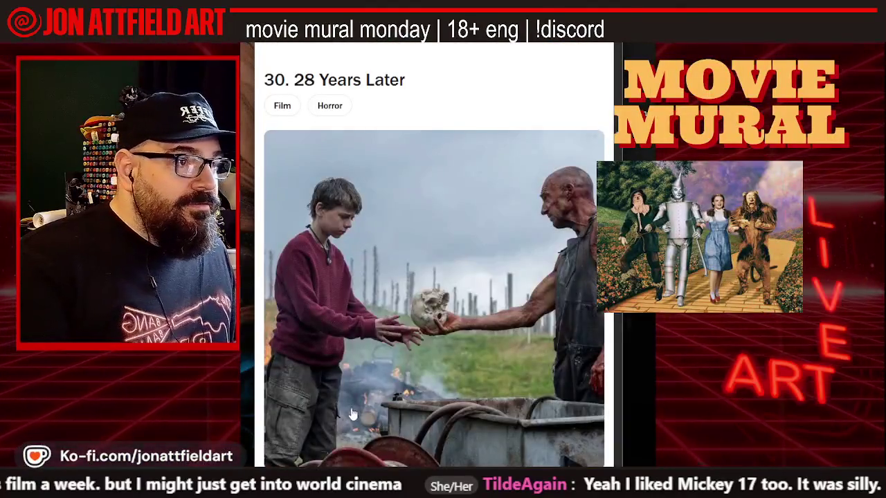
# - Read down the Time Out list from The Extraordinary Miss Flower (25) to 21. Hard Truths
pyautogui.scroll(-5, 435, 332)
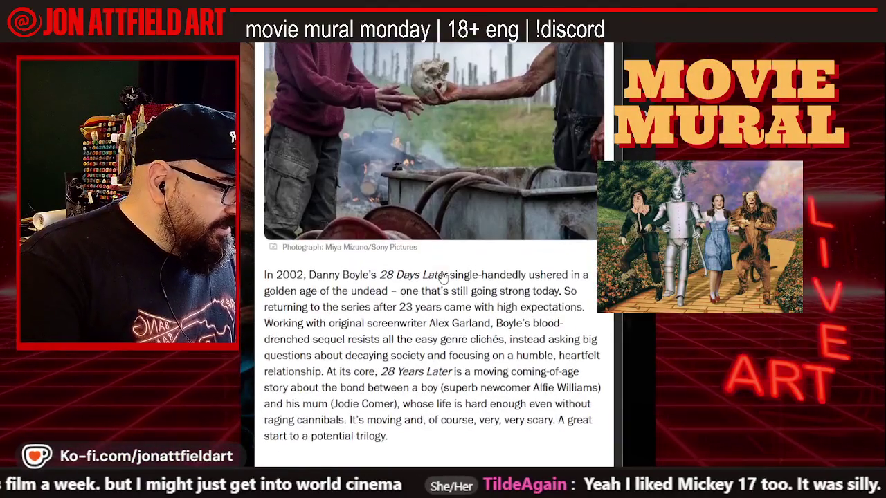
pyautogui.scroll(-2, 443, 277)
pyautogui.scroll(3, 441, 274)
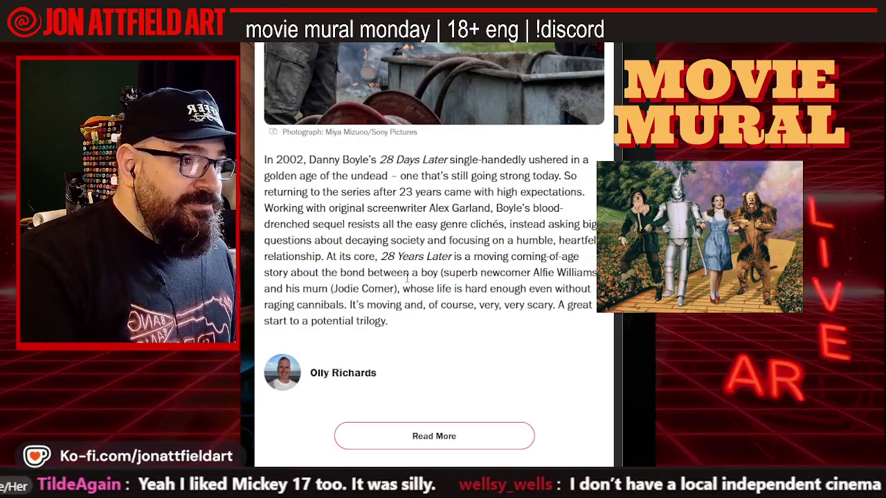
pyautogui.scroll(-1, 407, 277)
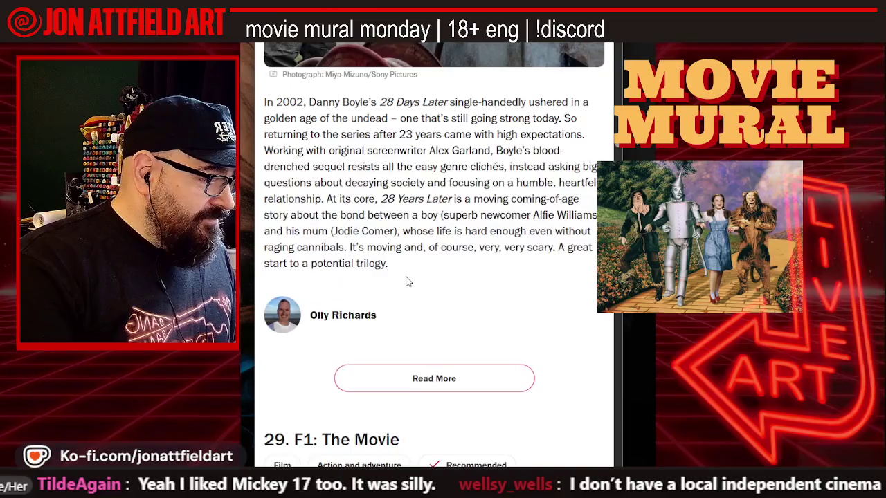
pyautogui.scroll(-1, 406, 282)
pyautogui.scroll(-4, 407, 282)
pyautogui.scroll(-1, 407, 282)
pyautogui.scroll(-1, 407, 281)
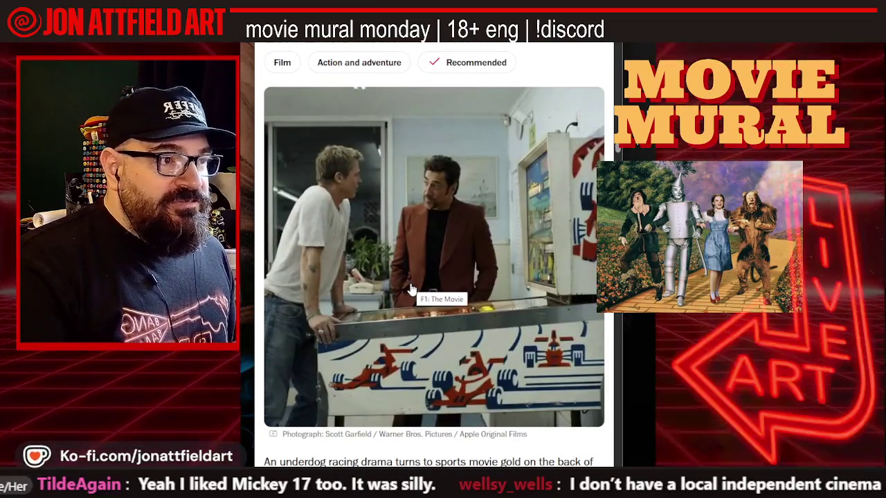
pyautogui.scroll(-3, 410, 289)
pyautogui.scroll(-4, 410, 289)
pyautogui.scroll(-2, 411, 289)
pyautogui.scroll(-4, 410, 289)
pyautogui.scroll(-1, 410, 289)
pyautogui.scroll(-1, 410, 288)
pyautogui.scroll(-1, 411, 289)
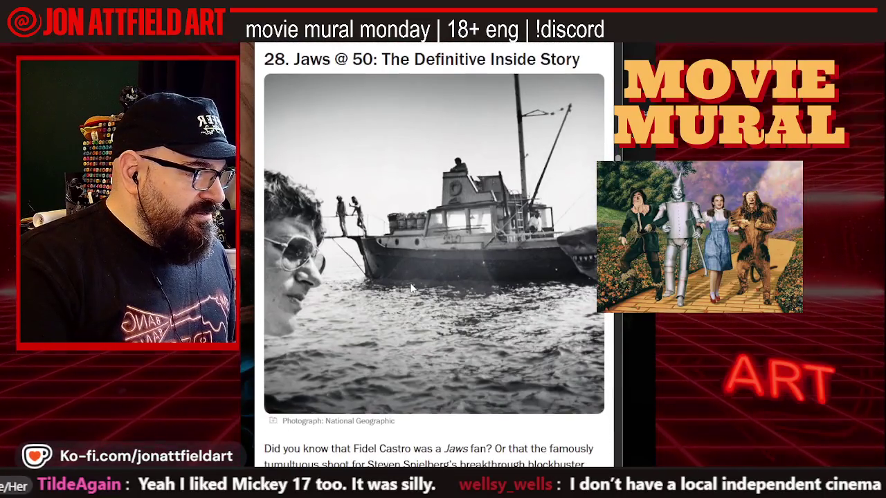
pyautogui.scroll(-1, 410, 289)
pyautogui.scroll(-4, 411, 289)
pyautogui.scroll(-1, 410, 289)
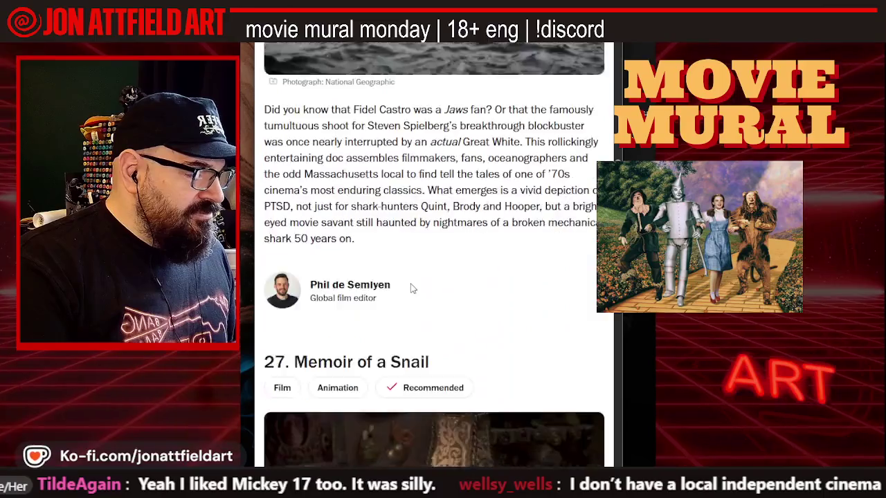
pyautogui.scroll(-3, 410, 290)
pyautogui.scroll(-2, 411, 289)
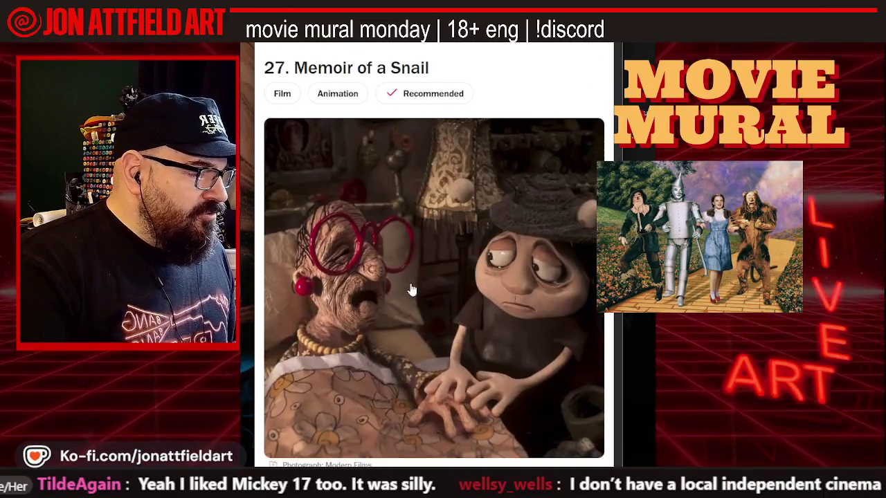
pyautogui.scroll(-1, 410, 289)
pyautogui.scroll(-1, 411, 290)
pyautogui.scroll(-1, 411, 291)
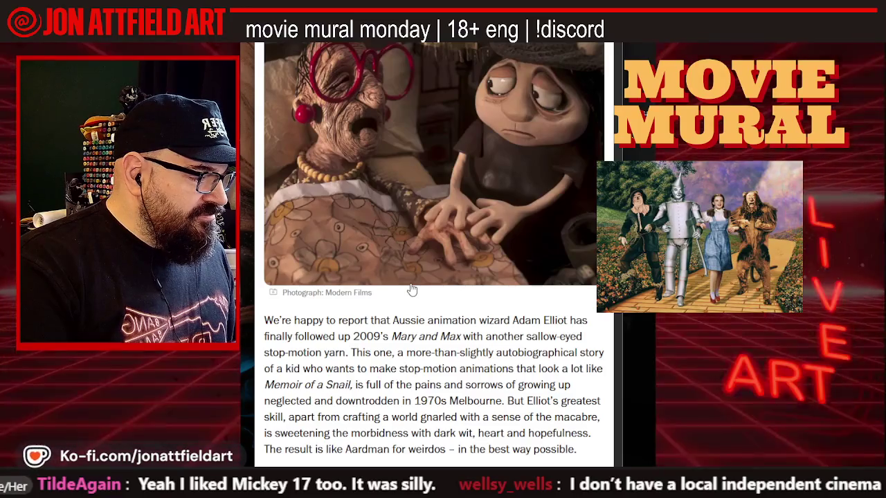
pyautogui.scroll(-2, 412, 290)
pyautogui.scroll(-1, 412, 290)
pyautogui.scroll(-4, 412, 290)
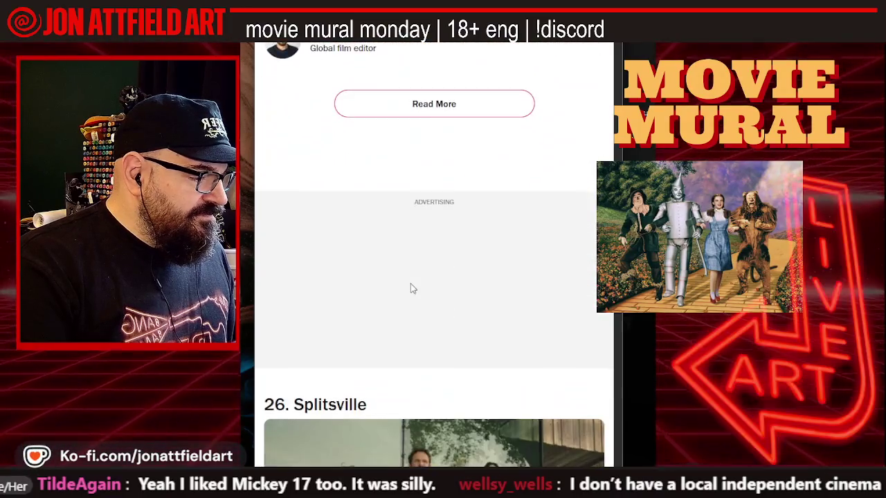
pyautogui.scroll(-2, 411, 289)
pyautogui.scroll(-1, 411, 288)
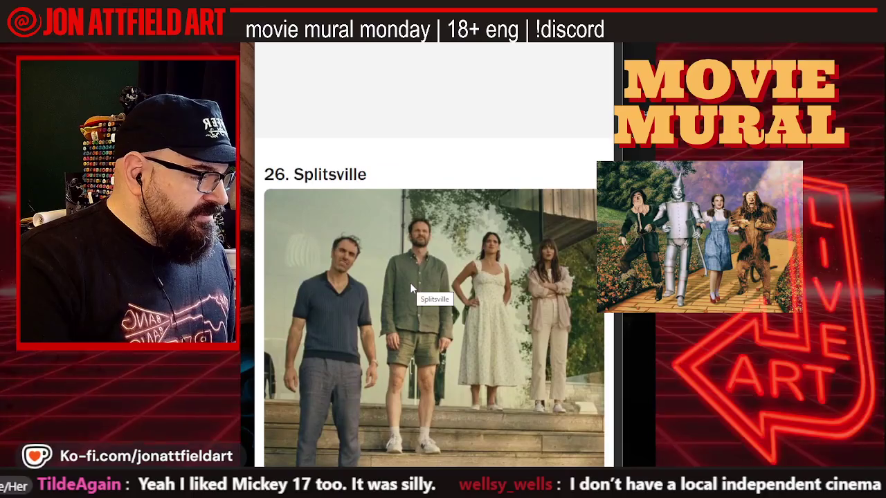
pyautogui.scroll(-1, 411, 288)
pyautogui.scroll(-1, 410, 288)
pyautogui.scroll(-1, 411, 287)
pyautogui.scroll(-1, 412, 289)
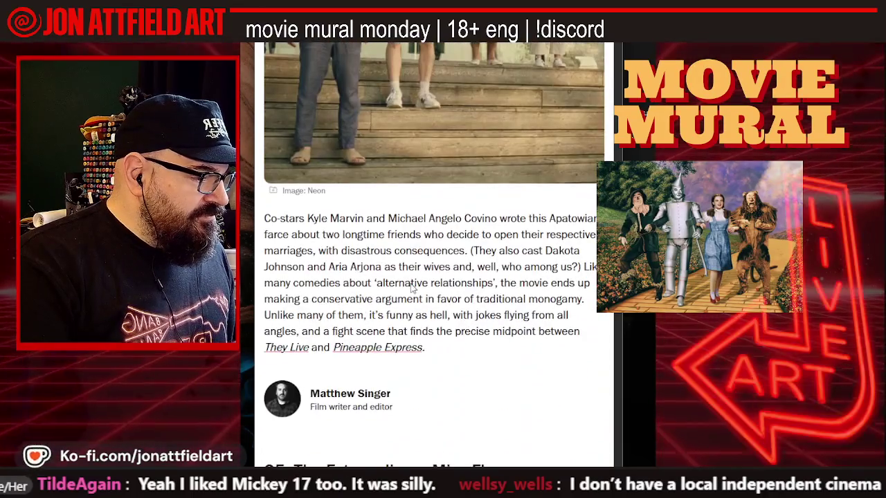
pyautogui.scroll(-3, 410, 285)
pyautogui.scroll(-1, 412, 289)
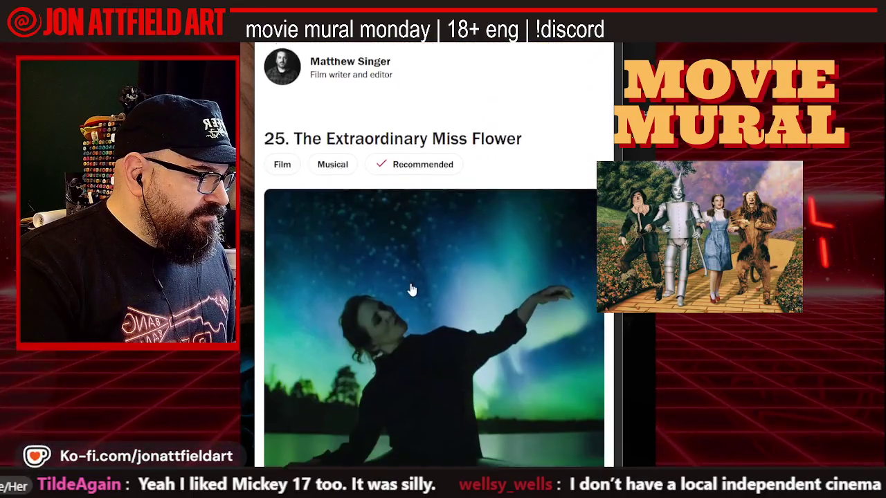
pyautogui.scroll(-1, 411, 289)
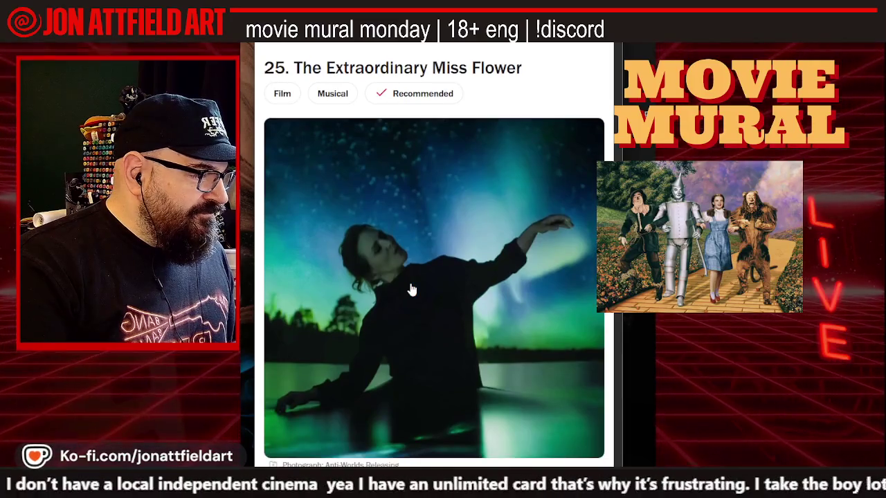
pyautogui.scroll(-1, 411, 290)
pyautogui.scroll(-1, 411, 290)
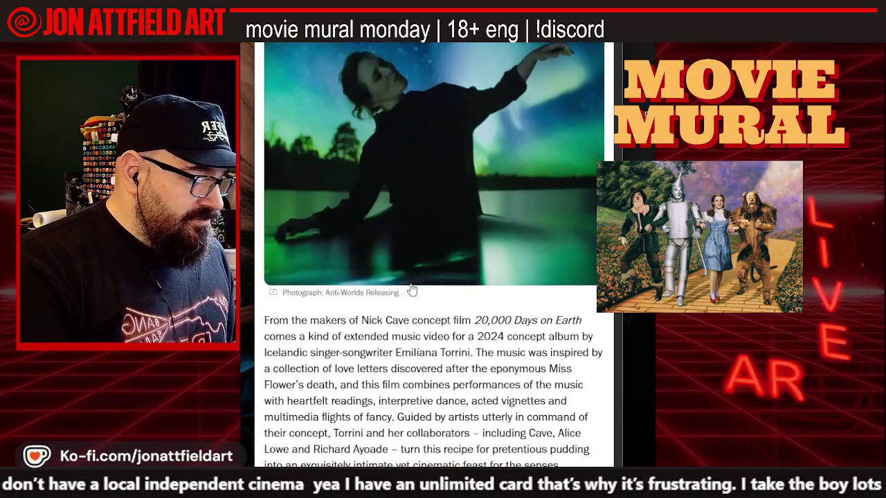
pyautogui.scroll(-1, 411, 289)
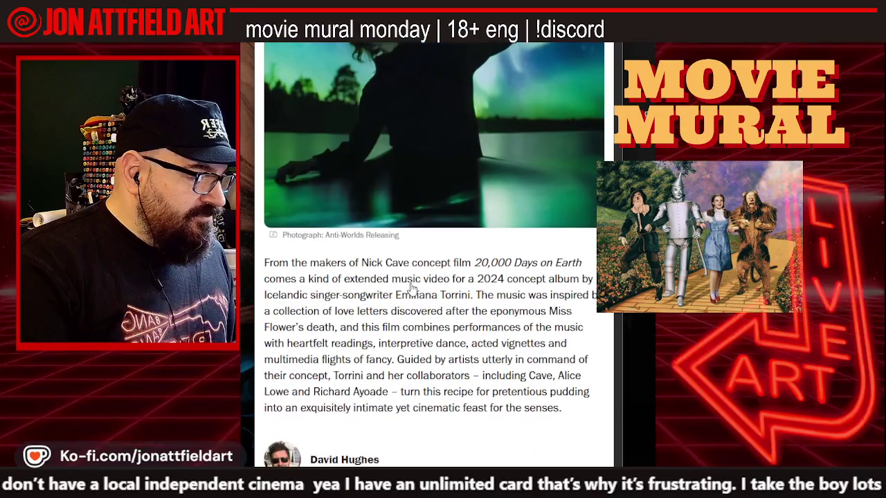
pyautogui.scroll(-4, 411, 285)
pyautogui.scroll(-2, 411, 286)
pyautogui.scroll(-3, 411, 287)
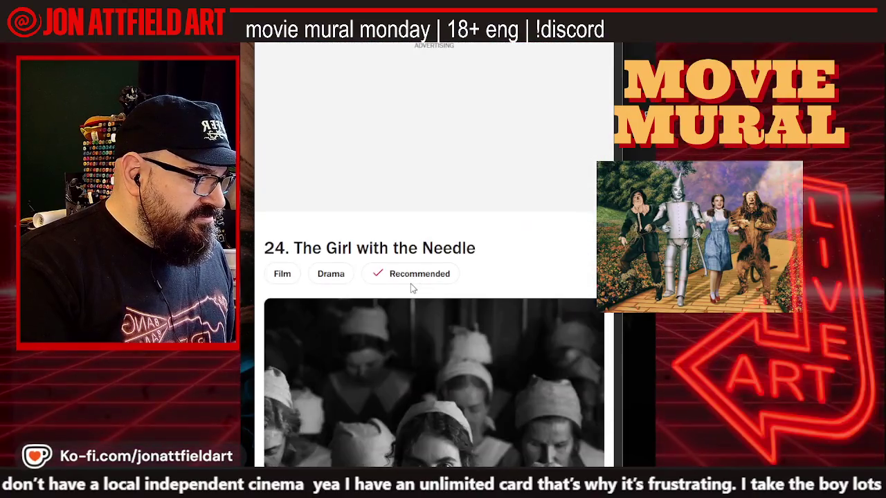
pyautogui.scroll(-2, 411, 289)
pyautogui.scroll(-3, 411, 289)
pyautogui.scroll(2, 411, 290)
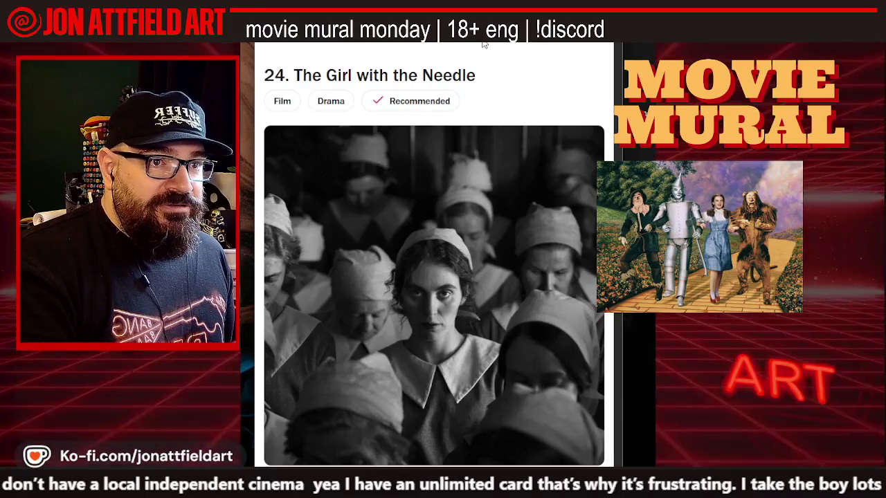
pyautogui.scroll(-2, 483, 44)
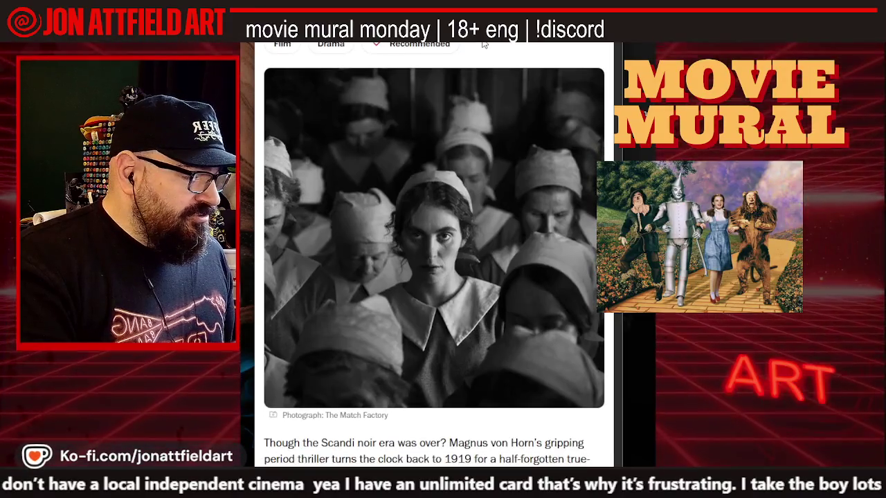
pyautogui.scroll(-2, 484, 43)
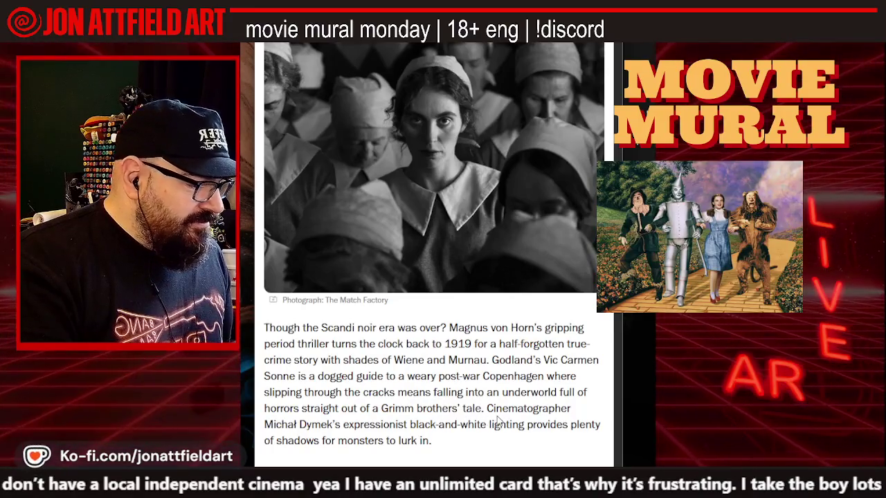
pyautogui.scroll(-1, 484, 411)
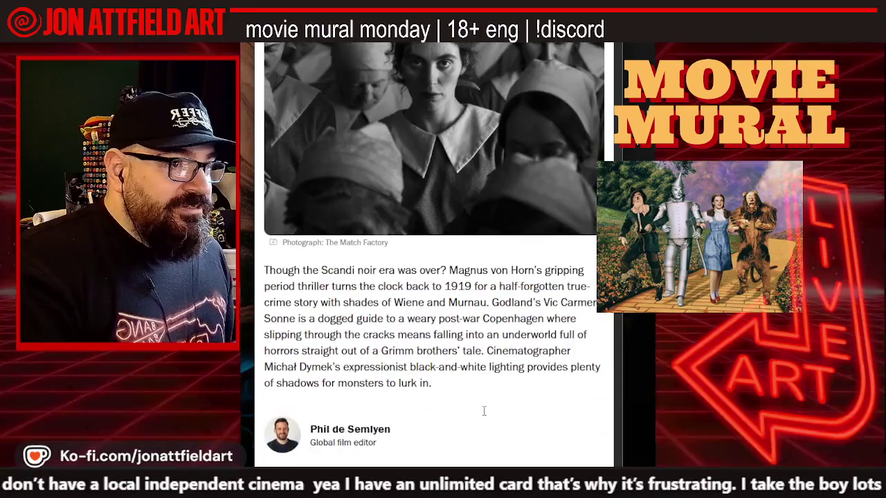
pyautogui.scroll(-3, 483, 411)
pyautogui.scroll(-3, 476, 417)
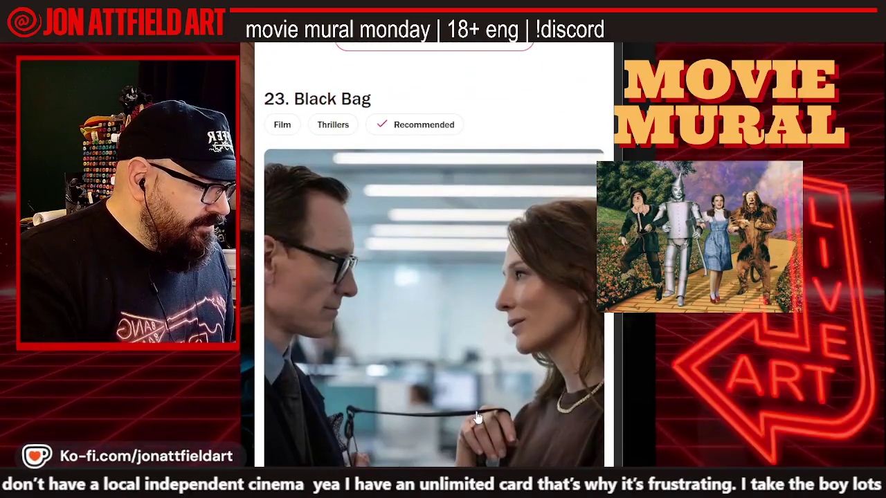
pyautogui.scroll(-2, 476, 418)
pyautogui.scroll(-2, 477, 413)
pyautogui.scroll(-3, 477, 411)
pyautogui.scroll(-2, 477, 411)
pyautogui.scroll(-3, 475, 410)
pyautogui.scroll(-2, 475, 410)
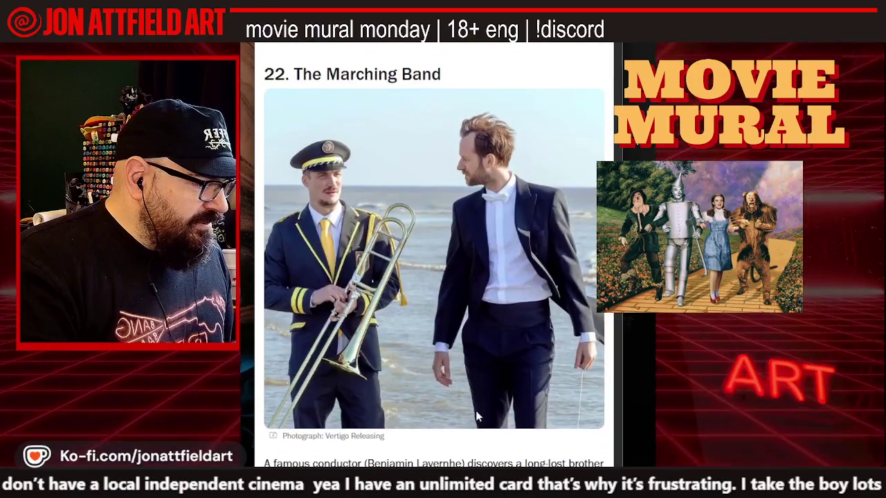
pyautogui.scroll(-3, 476, 416)
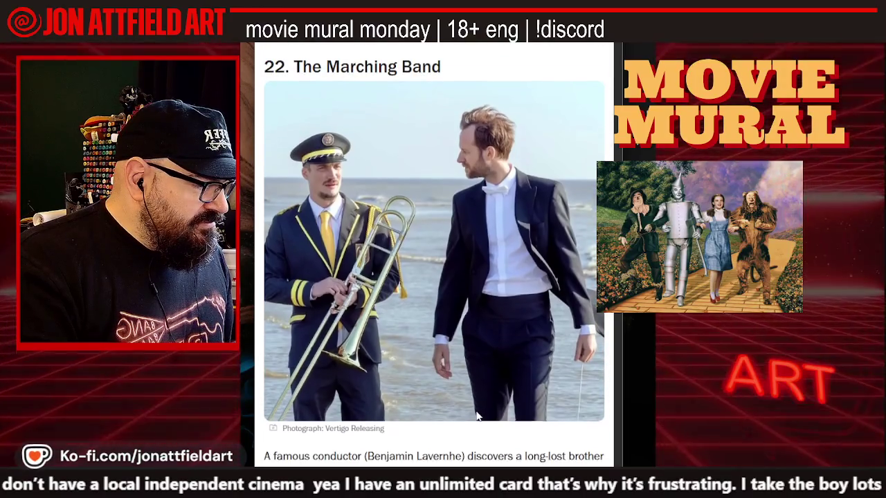
pyautogui.scroll(-3, 476, 416)
pyautogui.scroll(-2, 477, 417)
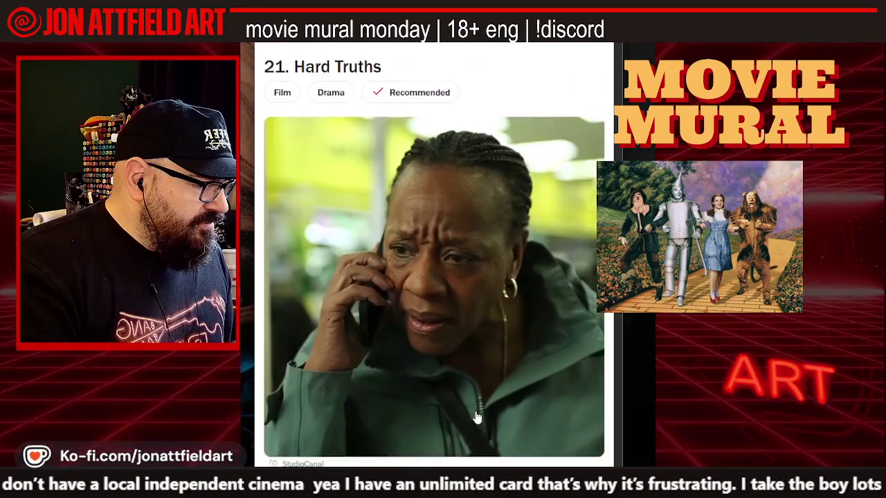
pyautogui.scroll(1, 476, 417)
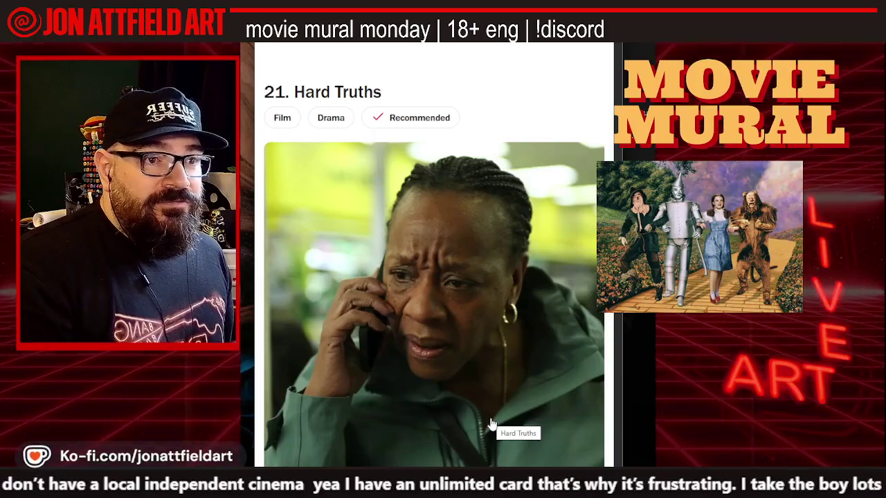
pyautogui.scroll(-1, 492, 424)
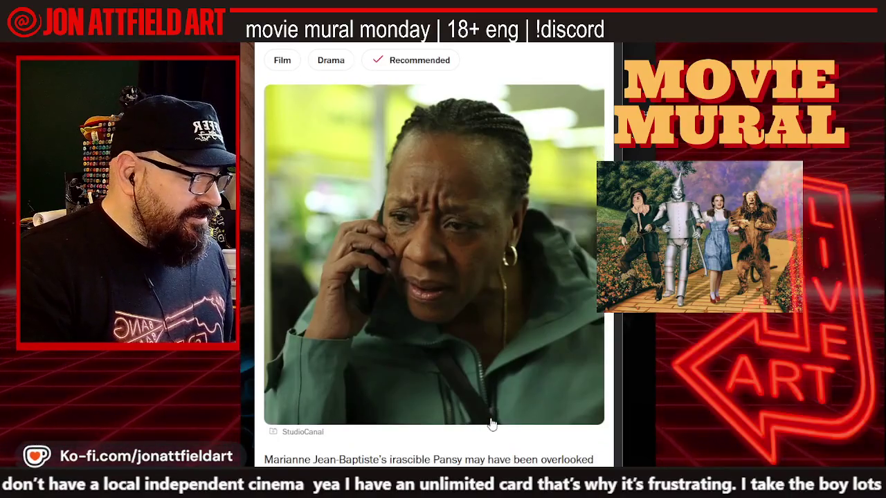
pyautogui.scroll(-1, 491, 420)
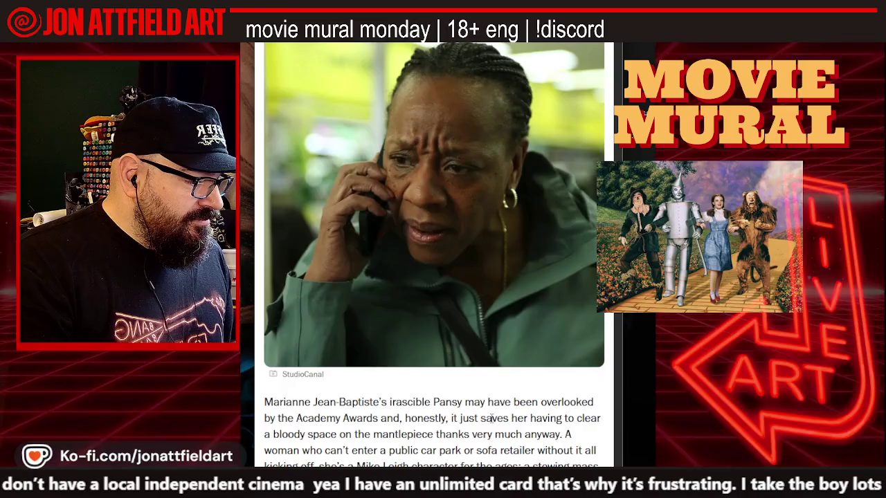
pyautogui.scroll(-1, 492, 419)
pyautogui.scroll(-1, 492, 418)
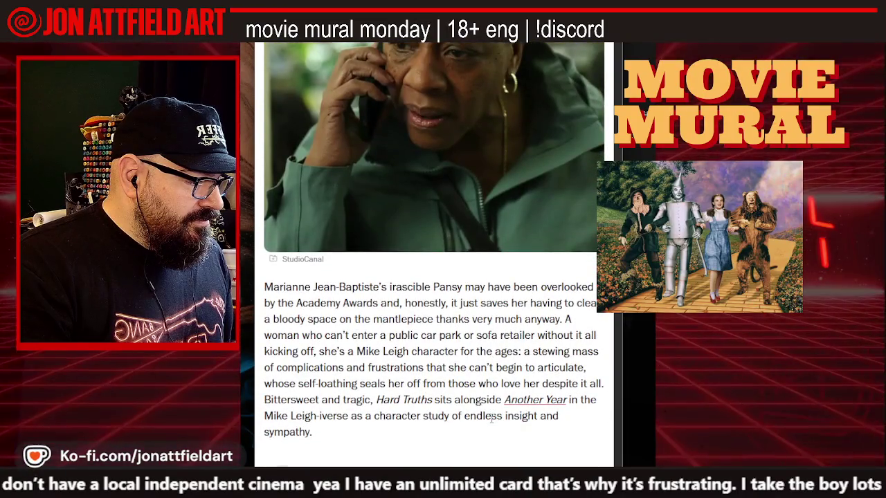
pyautogui.scroll(3, 492, 418)
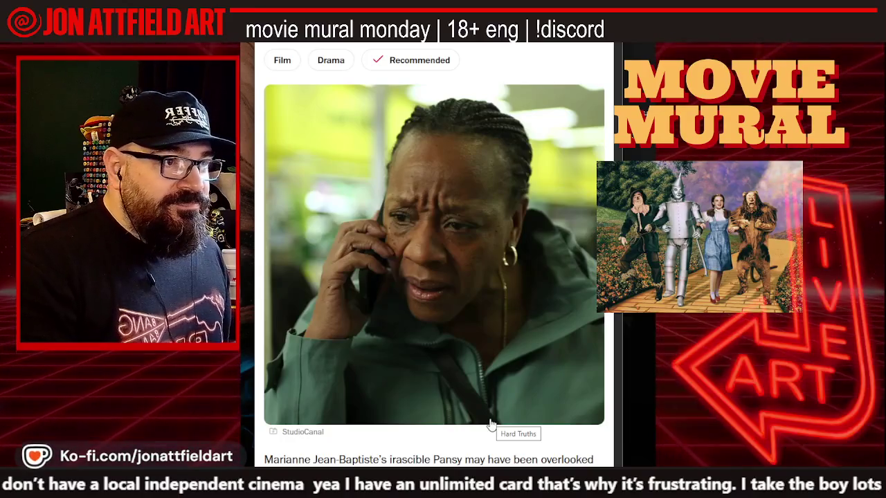
pyautogui.scroll(-1, 490, 424)
pyautogui.scroll(-1, 490, 424)
pyautogui.scroll(3, 490, 419)
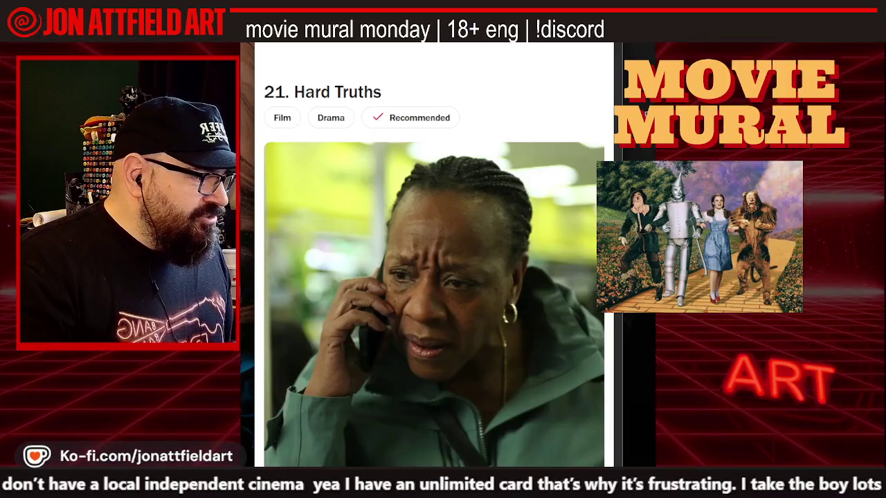
pyautogui.hotkey('ctrl', 't')
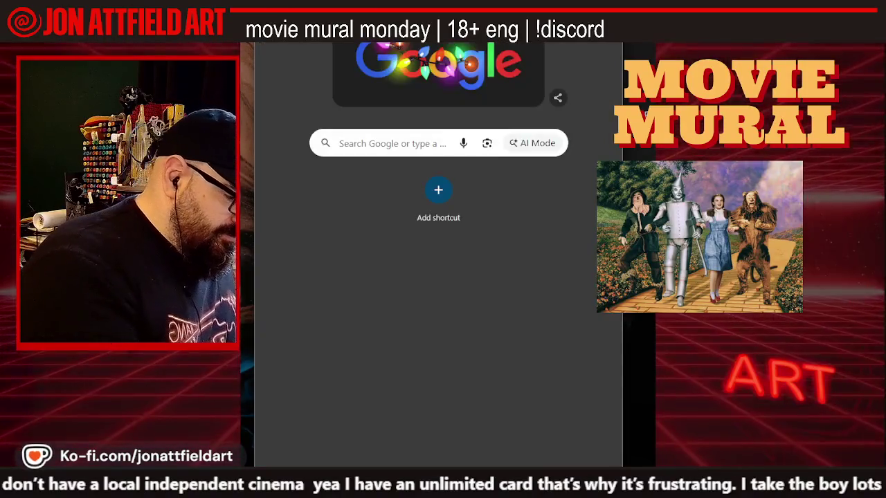
# - Search Google for 'hard truths traier' and open the StudiocanalUK official trailer on YouTube
pyautogui.write('hard truths traier')
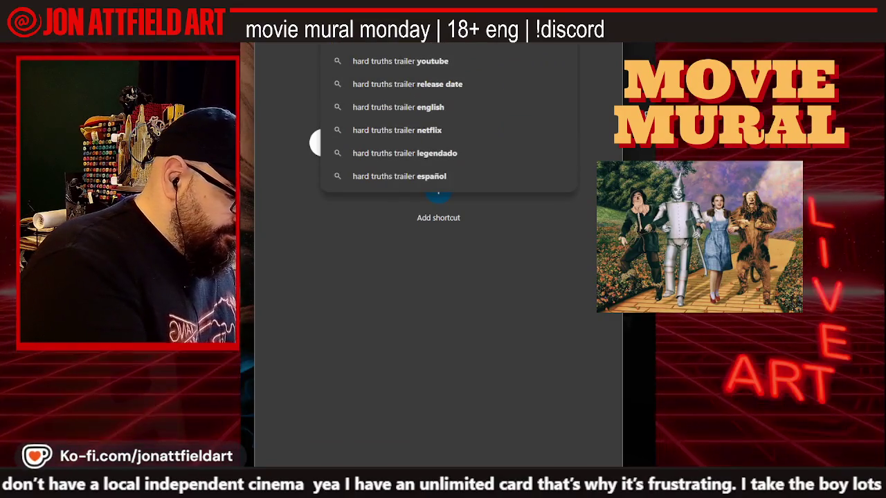
pyautogui.press('Return')
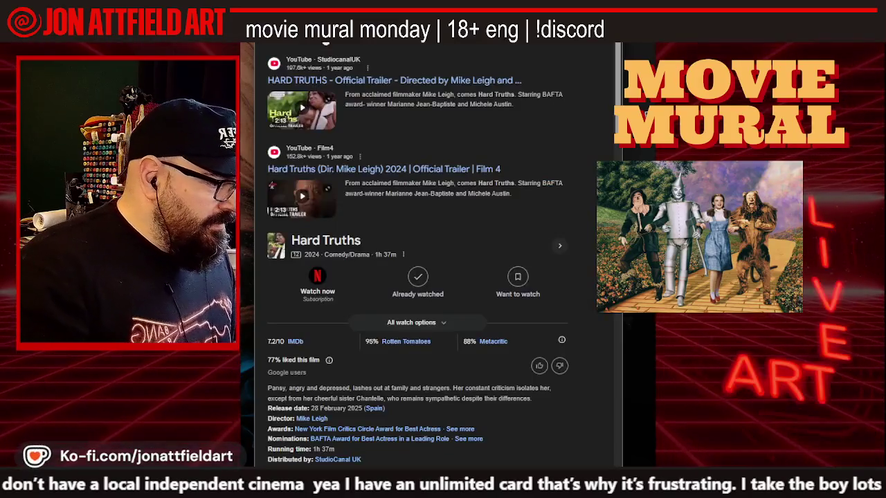
pyautogui.click(339, 81)
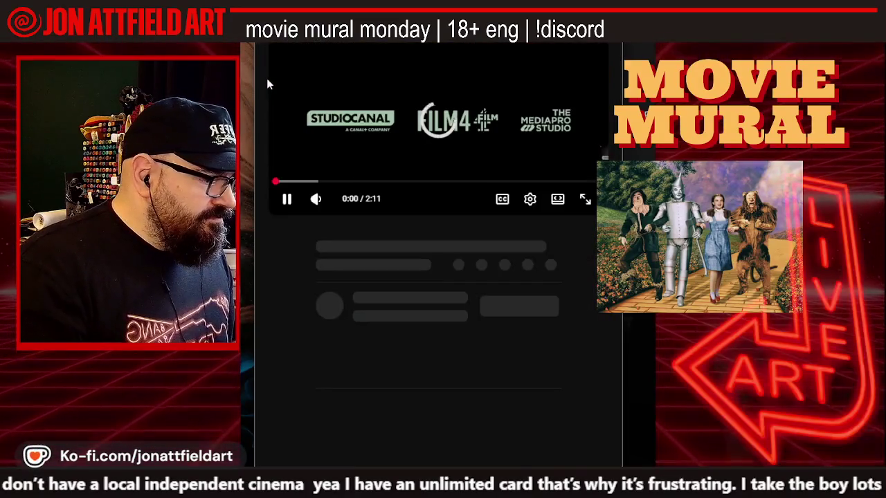
# - Pause the trailer and exit fullscreen so the browser tabs and address bar show again
pyautogui.click(273, 201)
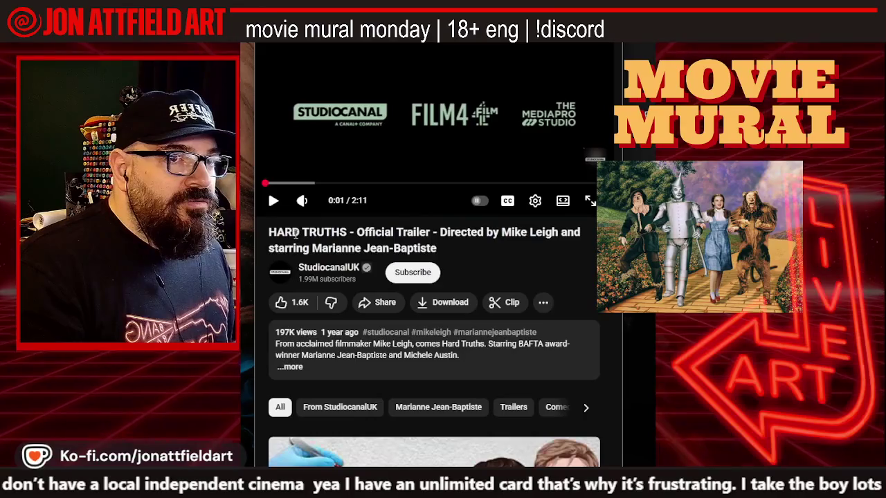
pyautogui.click(589, 200)
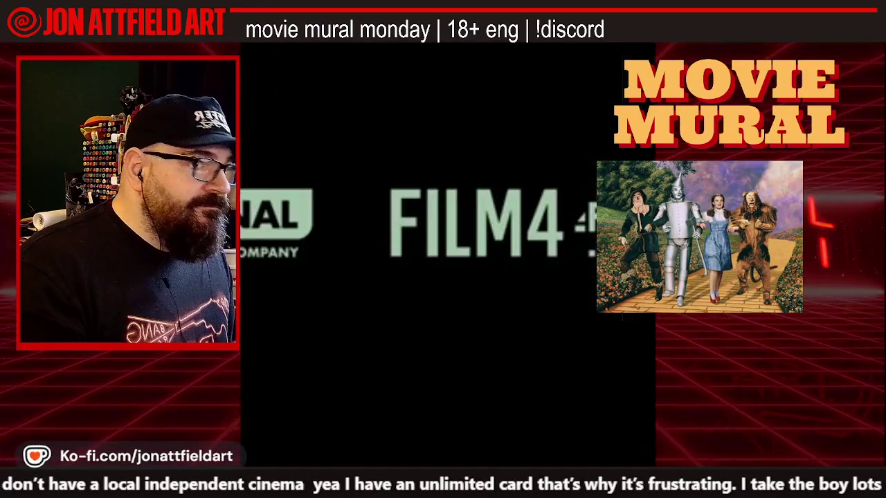
pyautogui.press('Escape')
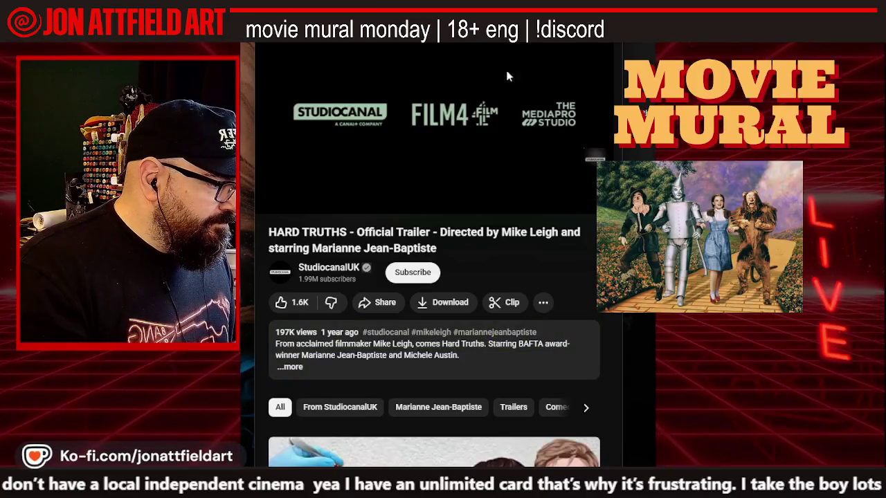
pyautogui.press('F11')
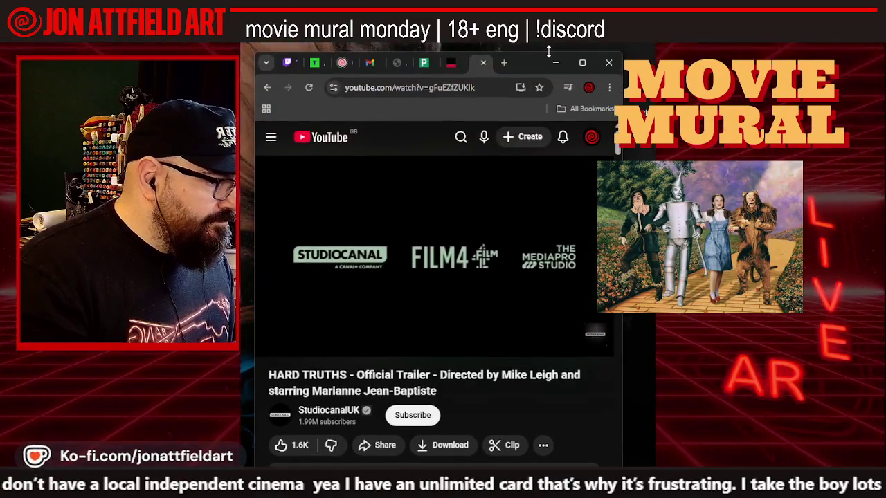
# - Play the Hard Truths trailer through to its end, then return to the Time Out list
pyautogui.click(645, 112)
pyautogui.moveTo(427, 277)
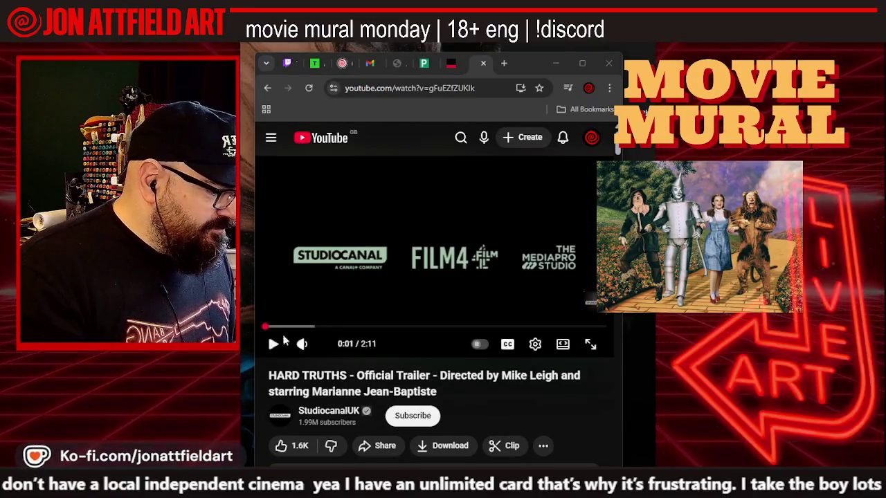
pyautogui.click(270, 349)
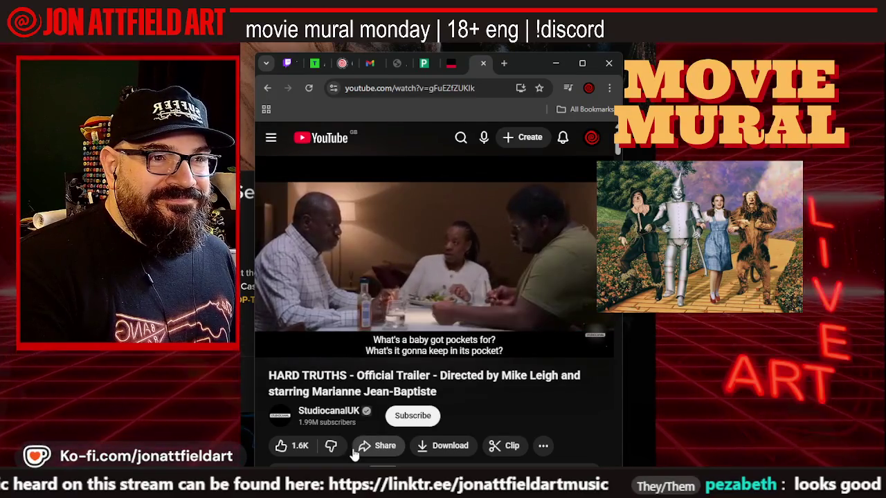
pyautogui.click(267, 89)
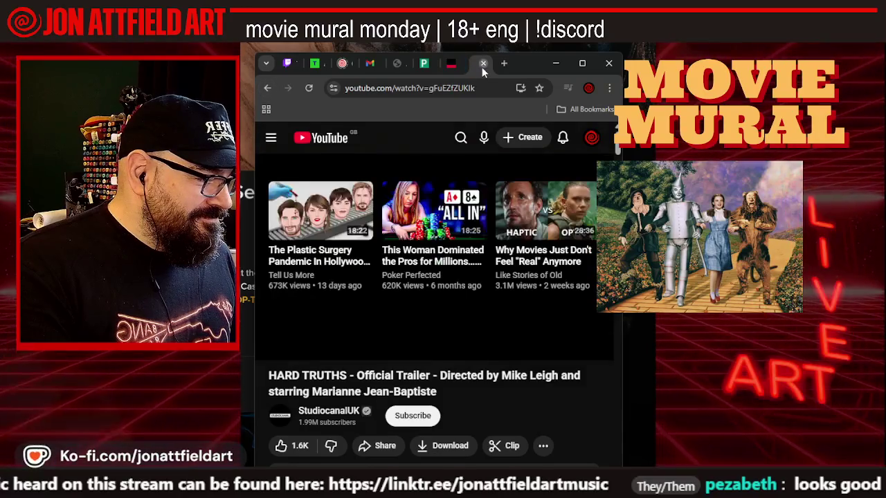
# - Scroll the Time Out 2025 list past Mission: Impossible down to I'm Still Here
pyautogui.scroll(-2, 410, 272)
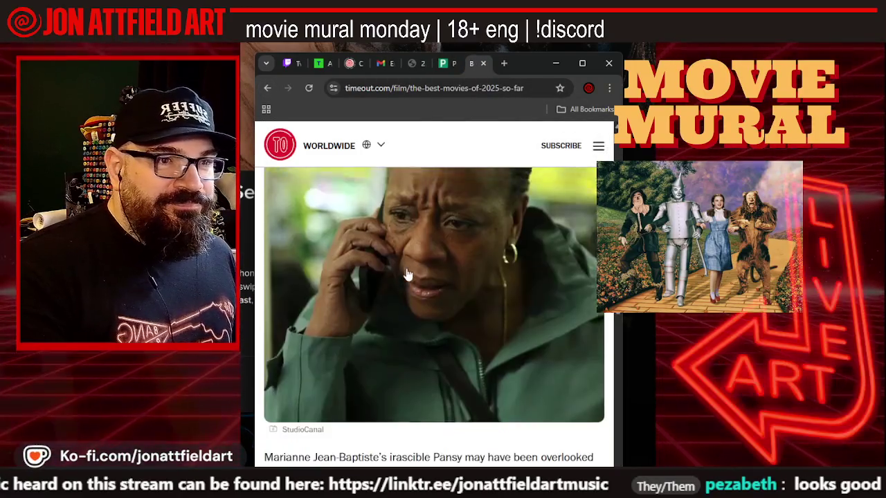
pyautogui.scroll(-2, 402, 279)
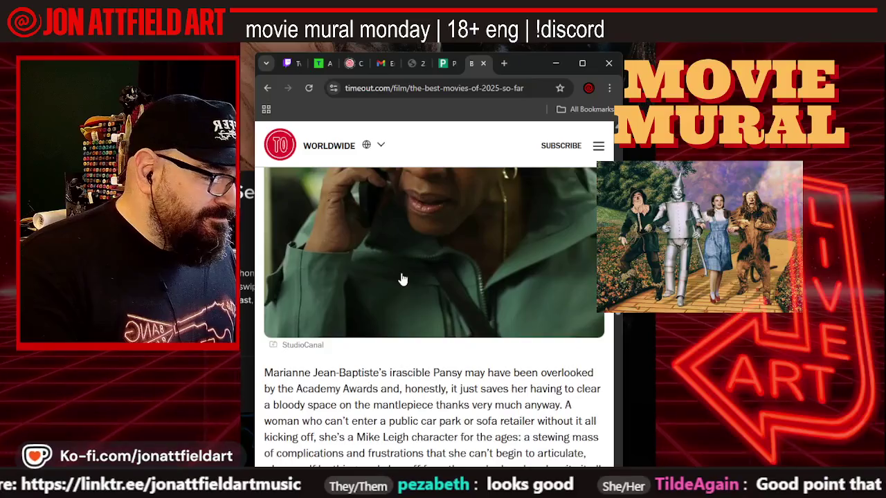
pyautogui.scroll(-3, 401, 279)
pyautogui.scroll(-3, 400, 280)
pyautogui.scroll(-2, 399, 281)
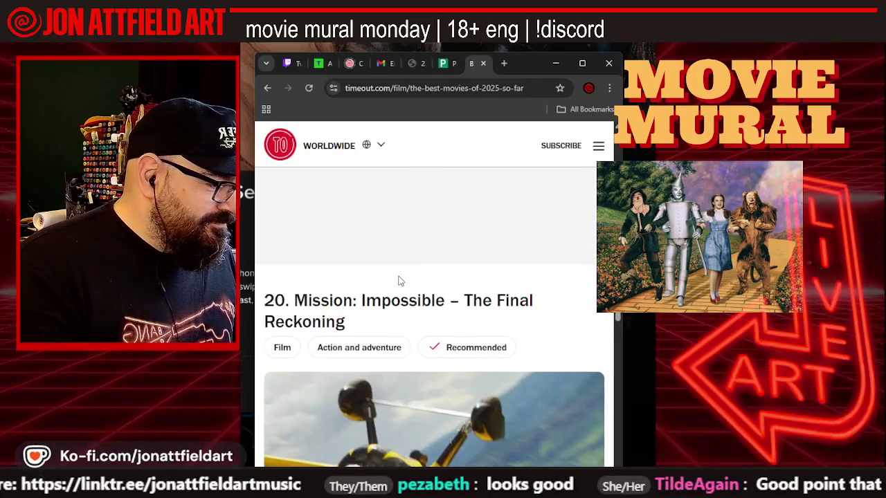
pyautogui.scroll(-2, 399, 281)
pyautogui.scroll(-2, 398, 281)
pyautogui.scroll(-2, 399, 281)
pyautogui.scroll(-4, 398, 280)
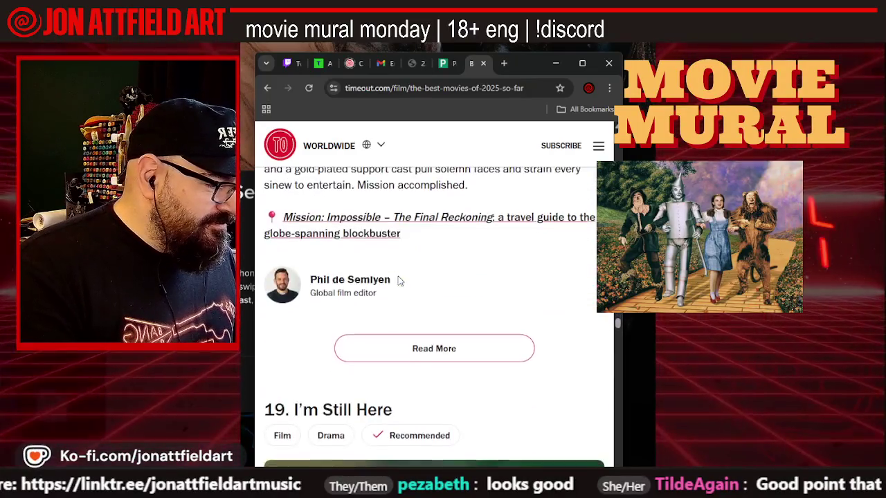
pyautogui.scroll(-3, 398, 282)
pyautogui.scroll(-3, 398, 282)
pyautogui.scroll(-3, 398, 282)
pyautogui.scroll(2, 399, 282)
pyautogui.scroll(1, 399, 282)
pyautogui.scroll(-2, 399, 282)
pyautogui.scroll(-2, 398, 282)
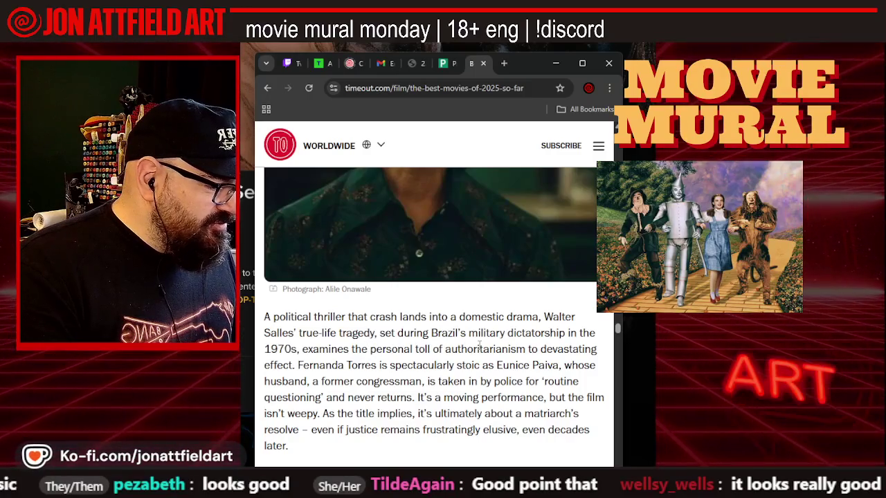
pyautogui.scroll(1, 480, 345)
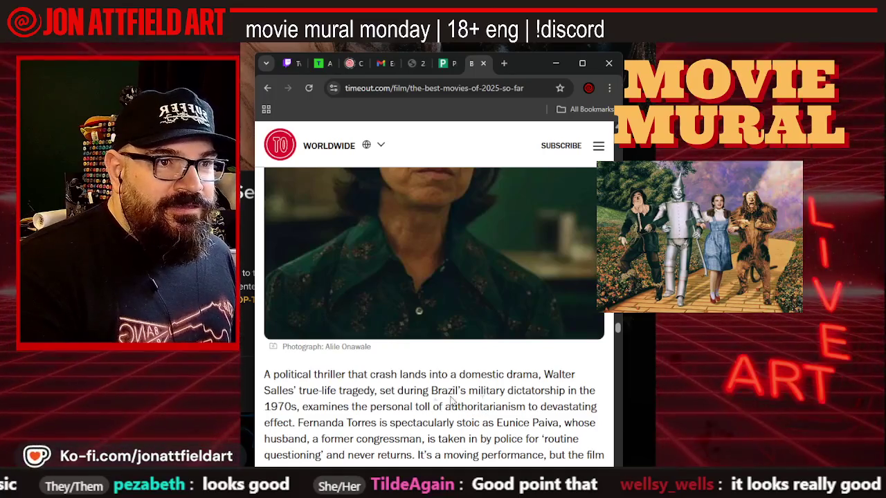
# - Highlight and clear part of the I'm Still Here review, then continue to 18. Better Man
pyautogui.moveTo(487, 411); pyautogui.dragTo(519, 420)
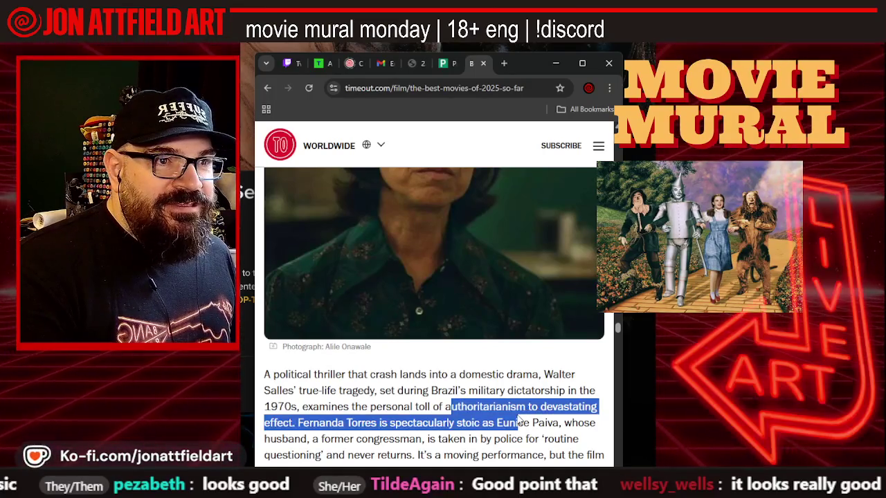
pyautogui.click(498, 429)
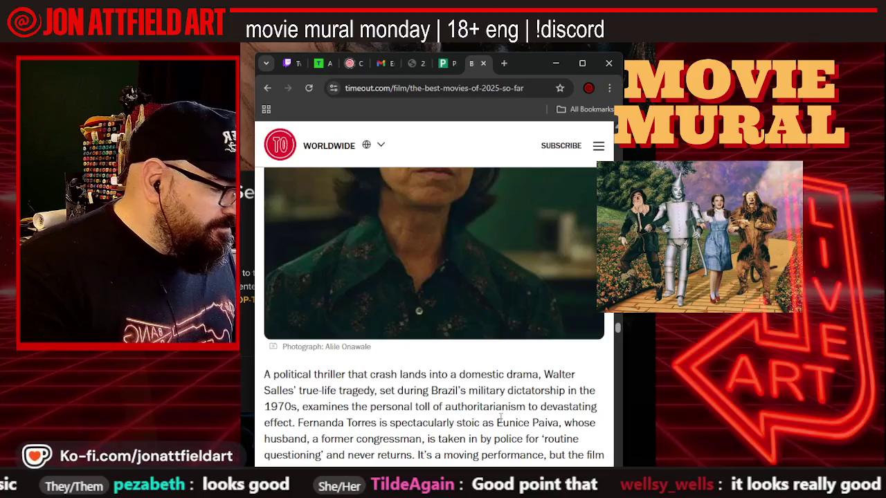
pyautogui.scroll(-1, 501, 416)
pyautogui.scroll(-1, 501, 416)
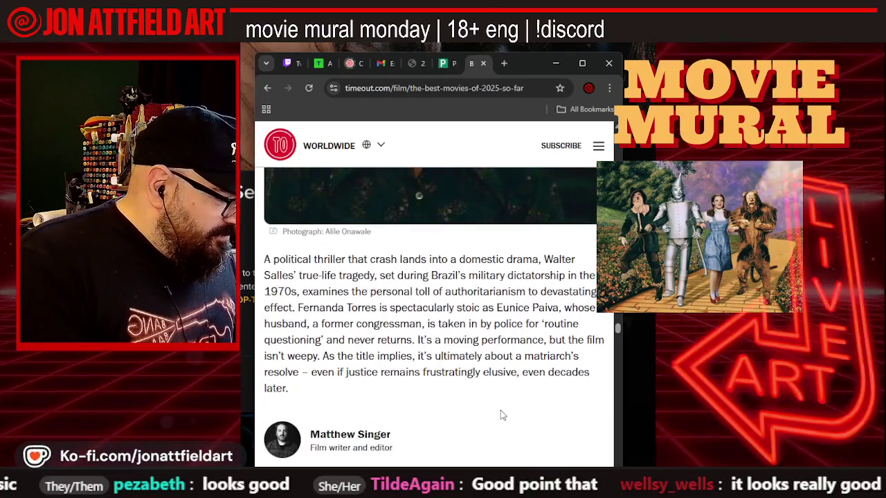
pyautogui.scroll(-3, 501, 415)
pyautogui.scroll(-3, 502, 415)
pyautogui.scroll(-3, 501, 415)
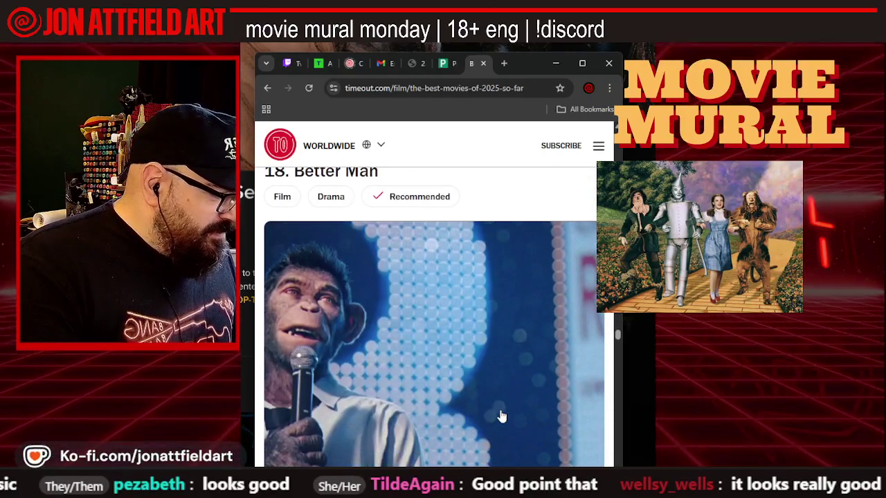
# - Scroll down through entries 18 to 15 until the 14. Bridget Jones: Mad About the Boy still appears
pyautogui.scroll(1, 502, 416)
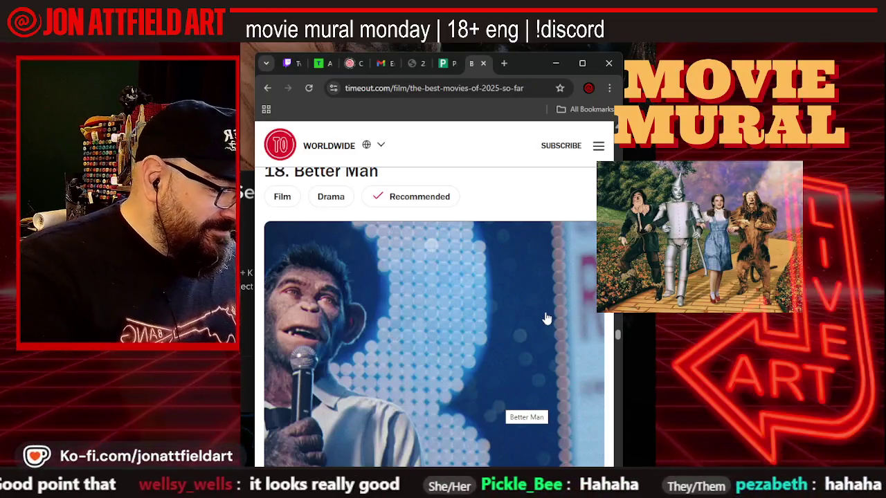
pyautogui.scroll(-1, 545, 318)
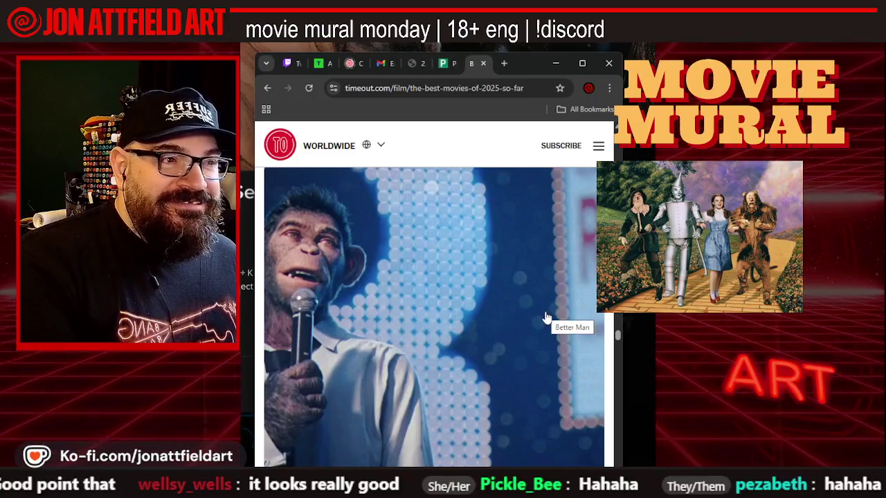
pyautogui.scroll(-3, 546, 316)
pyautogui.scroll(2, 545, 317)
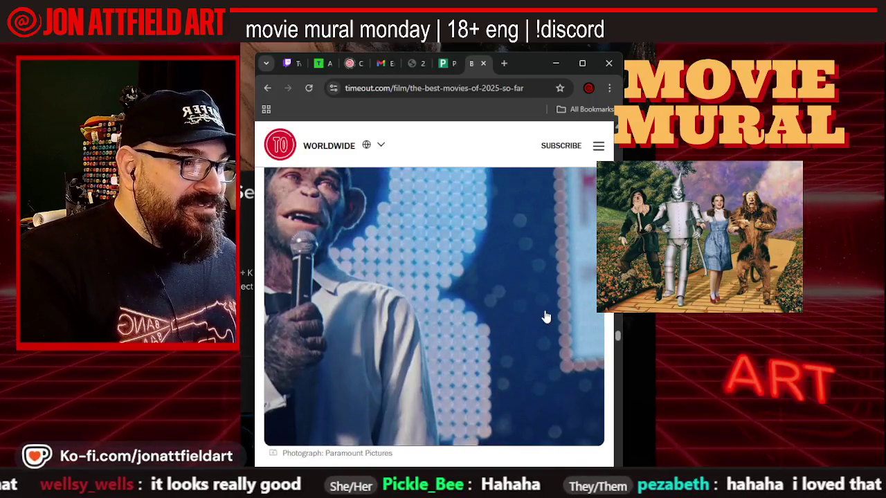
pyautogui.scroll(1, 545, 317)
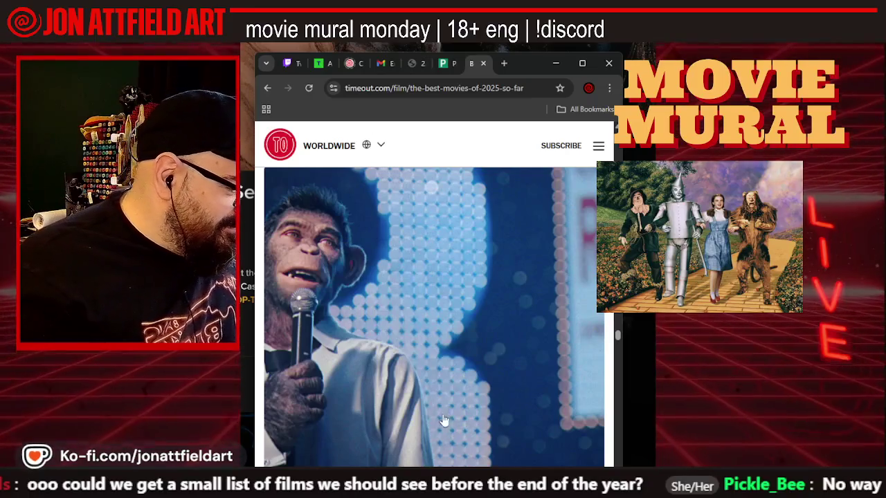
pyautogui.scroll(-5, 455, 311)
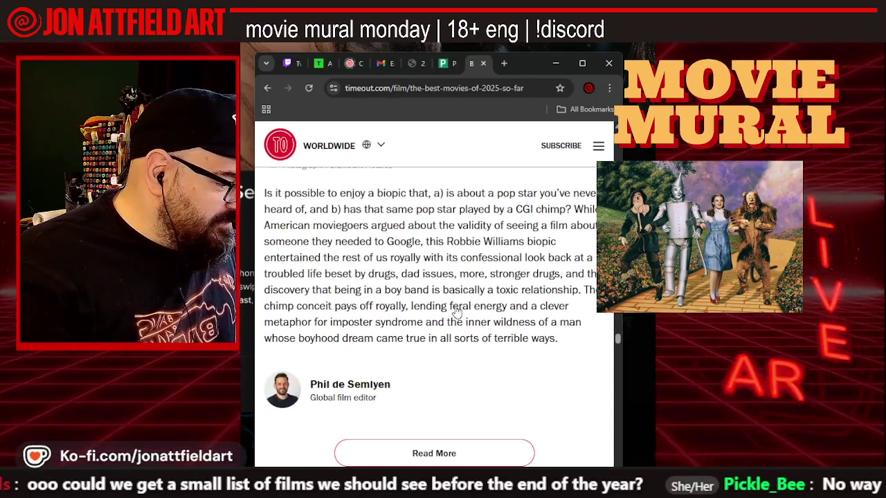
pyautogui.scroll(-2, 456, 312)
pyautogui.scroll(-2, 456, 313)
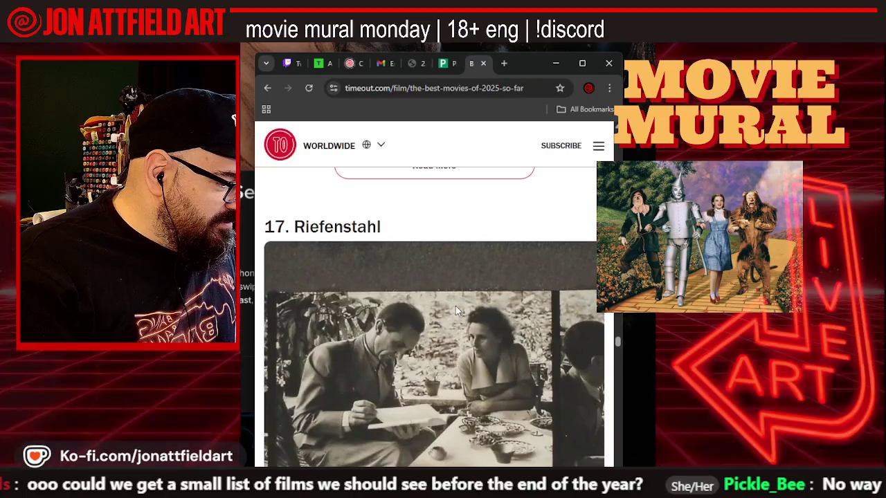
pyautogui.scroll(-1, 455, 308)
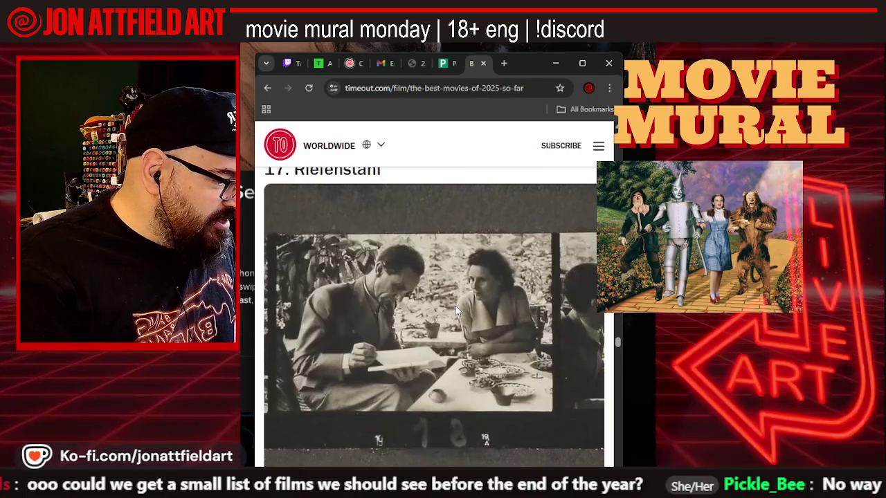
pyautogui.scroll(-2, 455, 312)
pyautogui.scroll(-2, 455, 308)
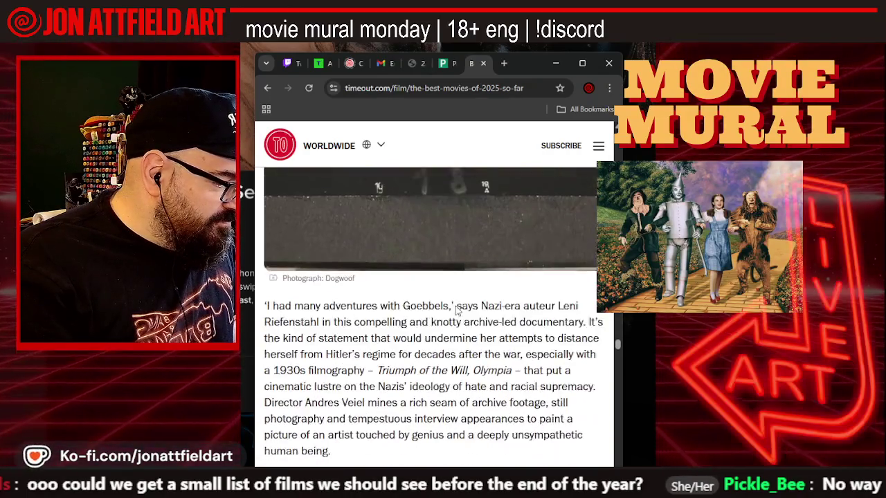
pyautogui.scroll(-1, 456, 309)
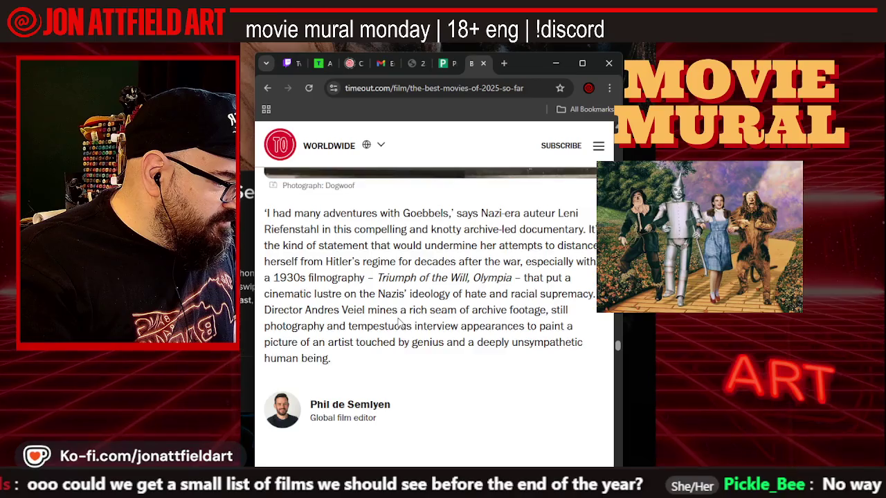
pyautogui.scroll(-3, 400, 324)
pyautogui.scroll(-3, 399, 323)
pyautogui.scroll(-1, 399, 323)
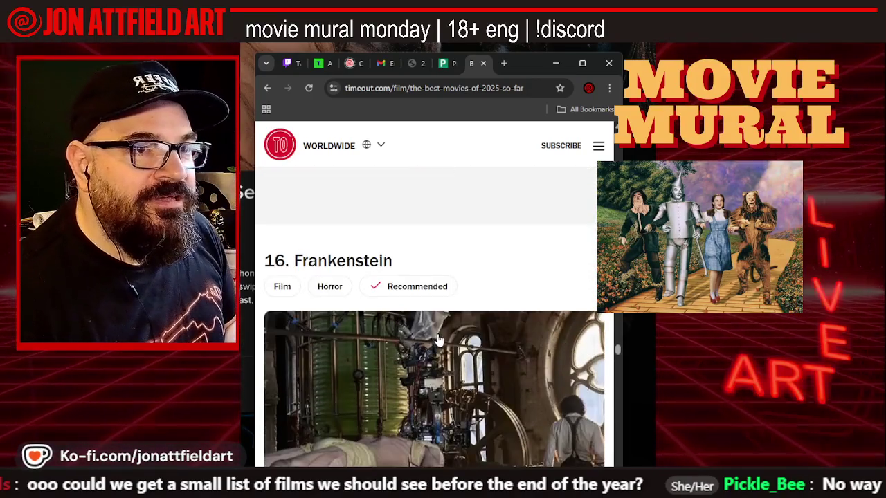
pyautogui.scroll(-1, 442, 333)
pyautogui.scroll(-1, 471, 305)
pyautogui.scroll(-1, 484, 294)
pyautogui.scroll(-1, 485, 293)
pyautogui.scroll(-2, 486, 289)
pyautogui.scroll(-2, 489, 277)
pyautogui.scroll(-2, 490, 275)
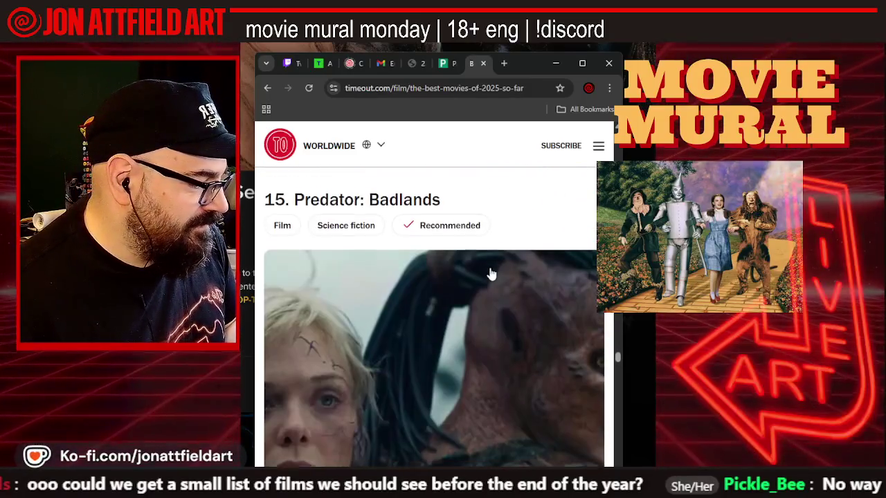
pyautogui.scroll(-1, 490, 274)
pyautogui.scroll(1, 490, 272)
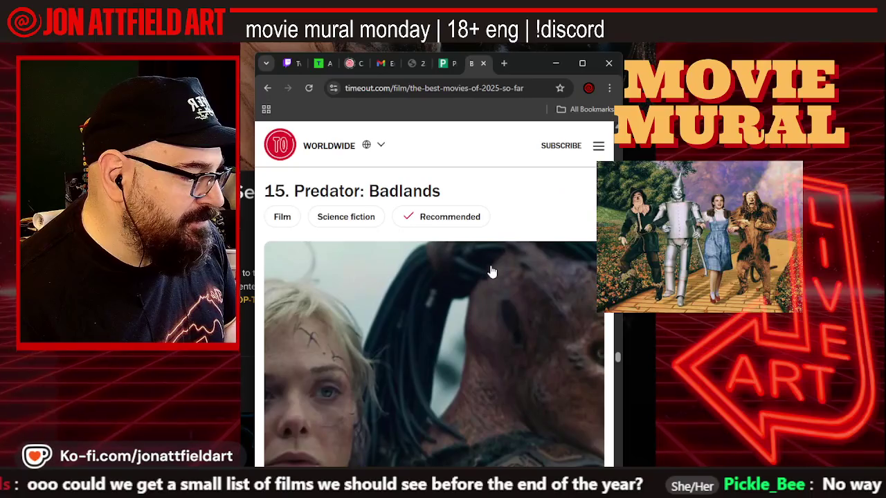
pyautogui.scroll(-2, 490, 272)
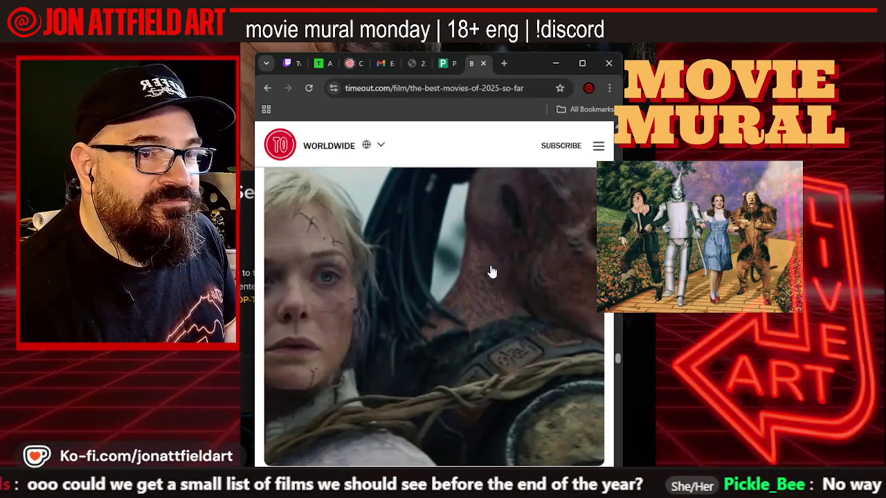
pyautogui.scroll(1, 490, 272)
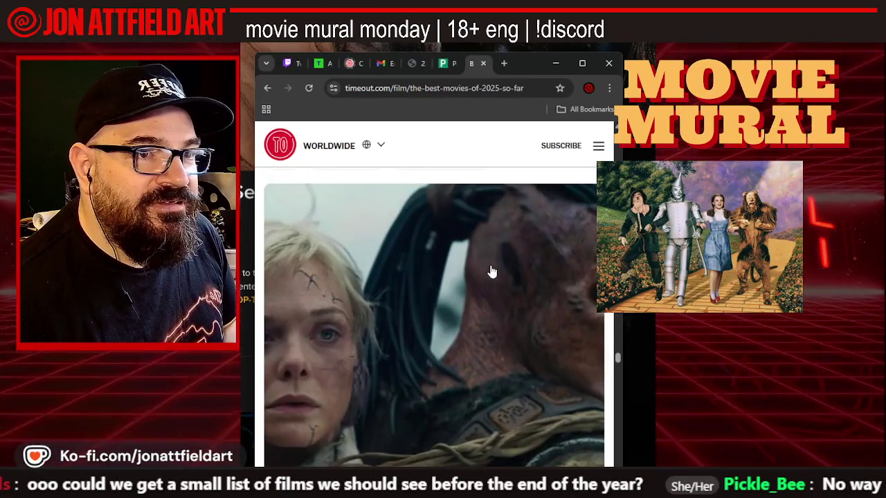
pyautogui.scroll(1, 491, 272)
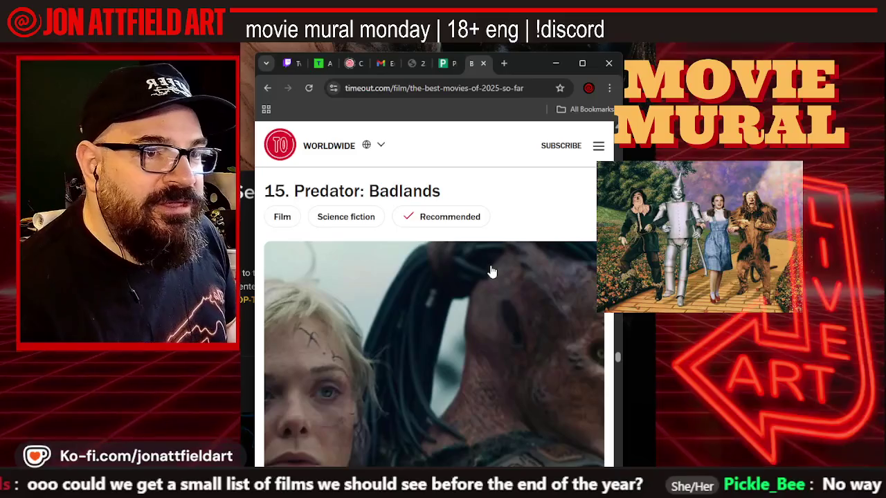
pyautogui.scroll(1, 457, 281)
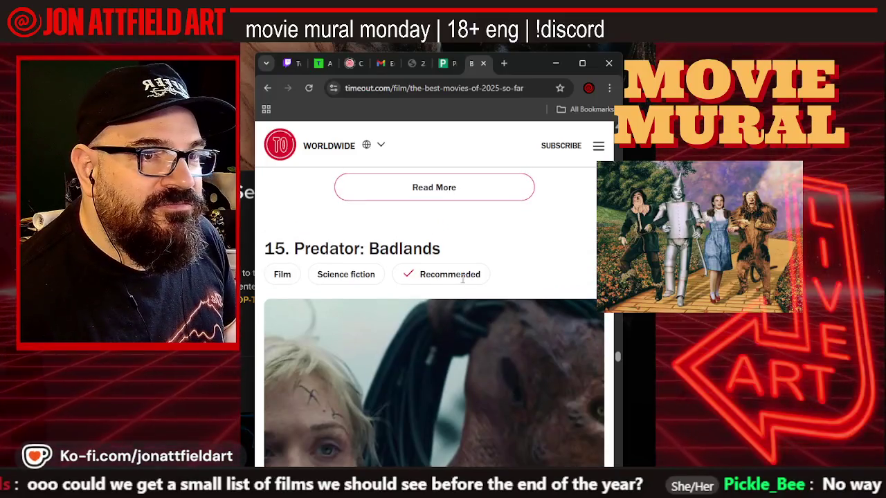
pyautogui.scroll(-2, 464, 278)
pyautogui.scroll(-1, 467, 282)
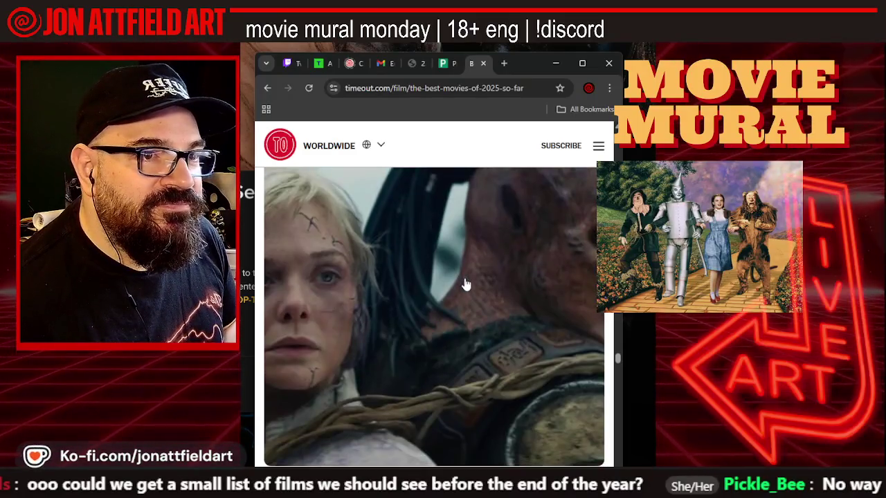
pyautogui.scroll(-2, 468, 284)
pyautogui.scroll(-2, 469, 284)
pyautogui.scroll(-4, 470, 283)
pyautogui.scroll(-1, 472, 281)
pyautogui.scroll(-2, 475, 281)
pyautogui.scroll(-2, 473, 276)
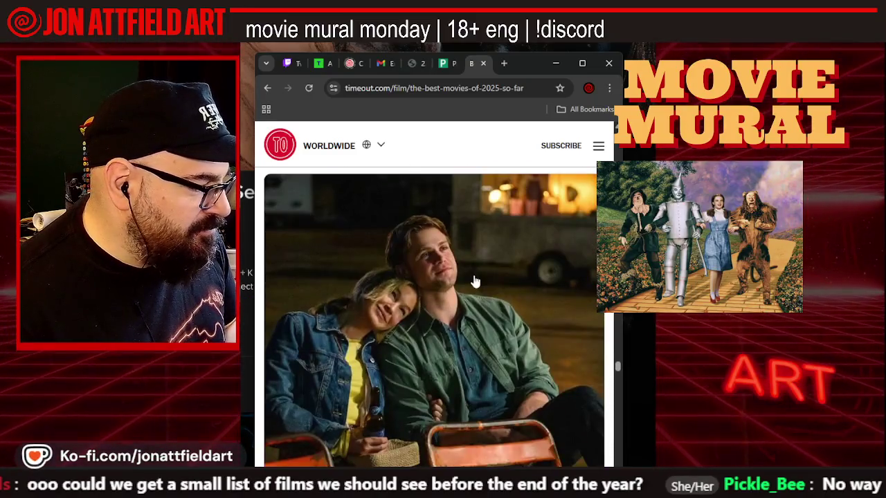
pyautogui.scroll(-1, 476, 280)
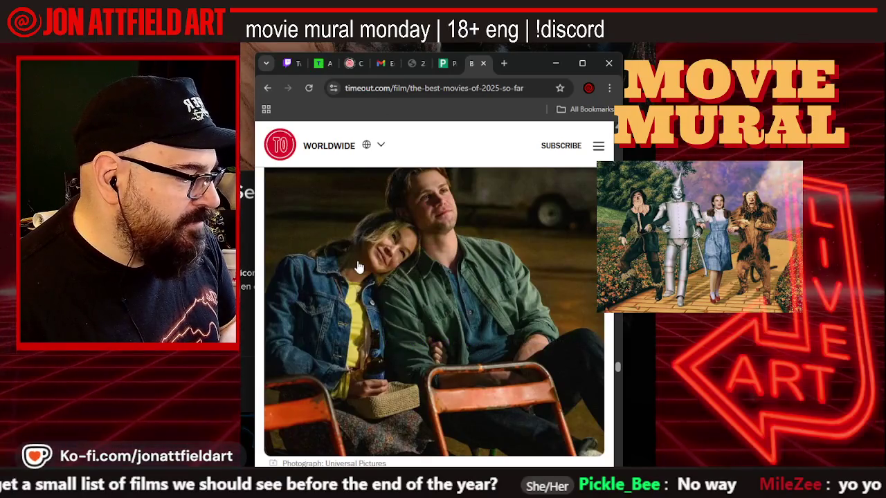
# - Scroll past entries 12 and 11 to 10. A Real Pain and its farm-field still
pyautogui.scroll(-1, 346, 264)
pyautogui.scroll(-2, 356, 262)
pyautogui.scroll(-2, 358, 259)
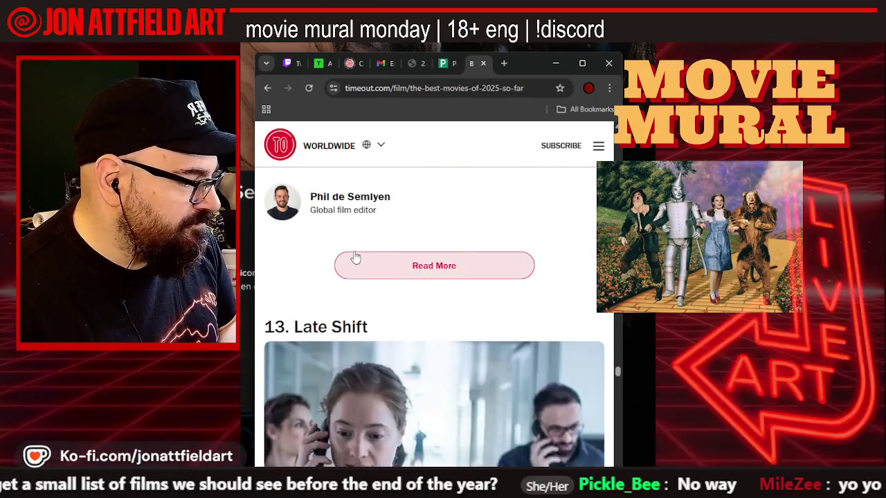
pyautogui.scroll(-1, 355, 257)
pyautogui.scroll(-1, 353, 256)
pyautogui.scroll(-2, 353, 256)
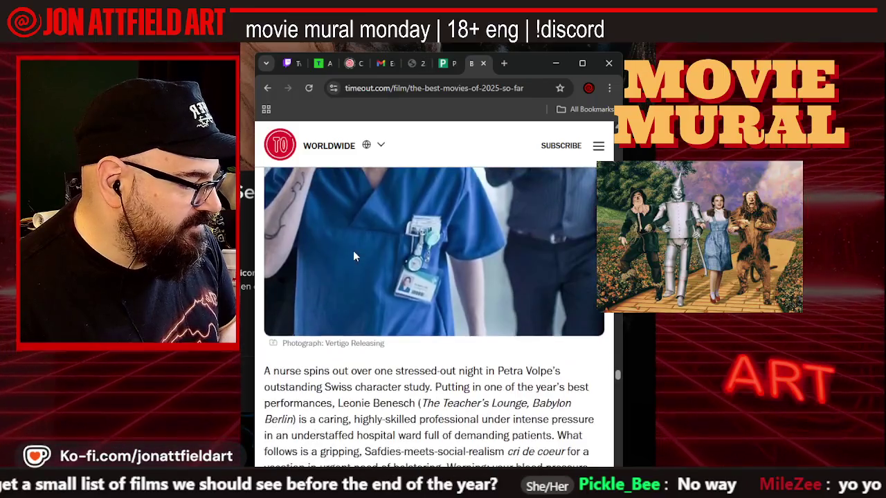
pyautogui.scroll(-1, 353, 256)
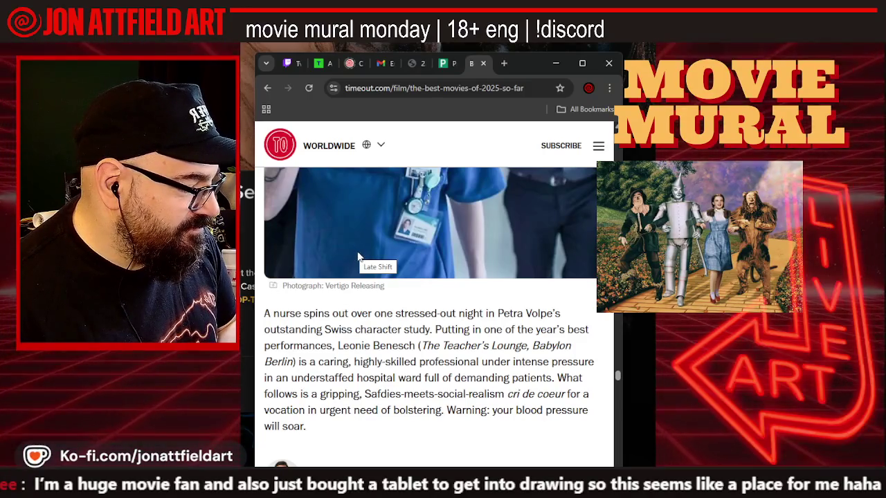
pyautogui.scroll(-2, 358, 257)
pyautogui.scroll(-2, 358, 257)
pyautogui.scroll(-1, 358, 257)
pyautogui.scroll(-2, 359, 256)
pyautogui.scroll(-2, 358, 256)
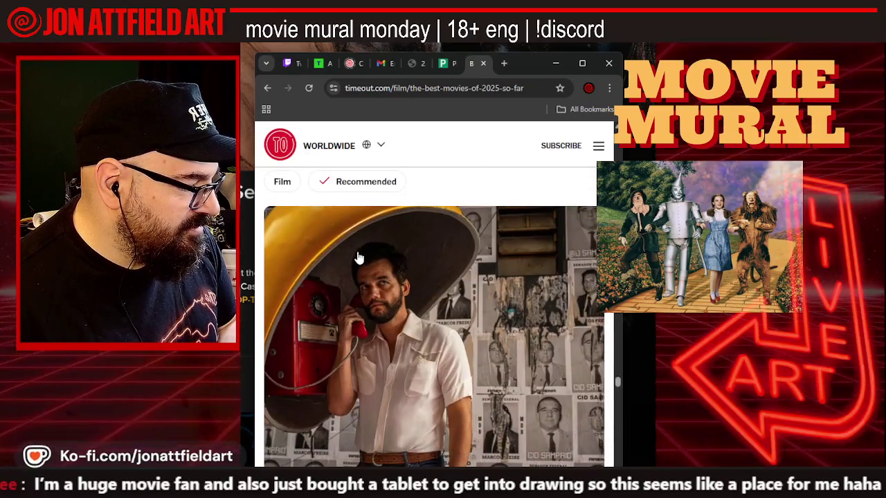
pyautogui.scroll(-2, 358, 256)
pyautogui.scroll(-2, 359, 257)
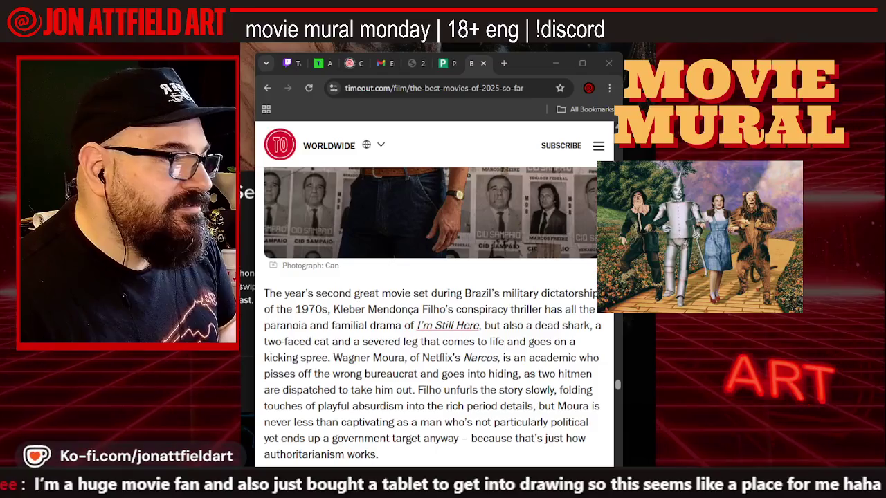
pyautogui.scroll(3, 419, 339)
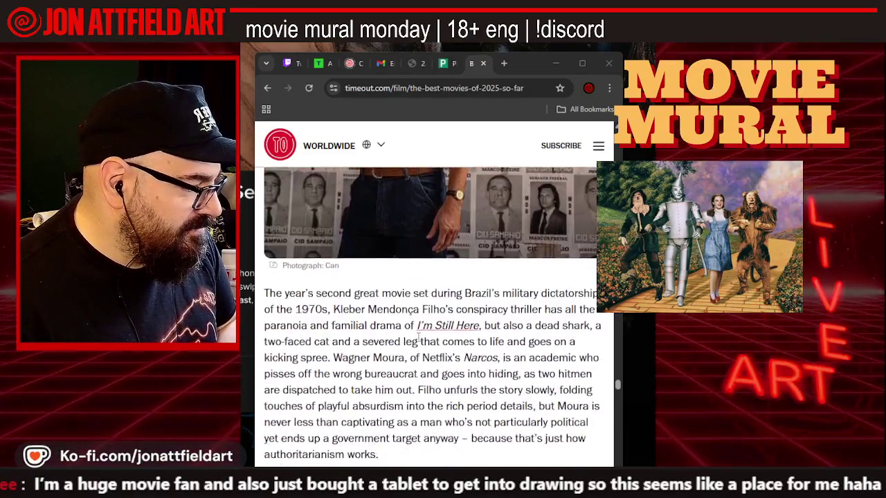
pyautogui.scroll(2, 419, 341)
pyautogui.scroll(-3, 419, 341)
pyautogui.scroll(-3, 419, 341)
pyautogui.scroll(-2, 419, 341)
pyautogui.scroll(-3, 418, 340)
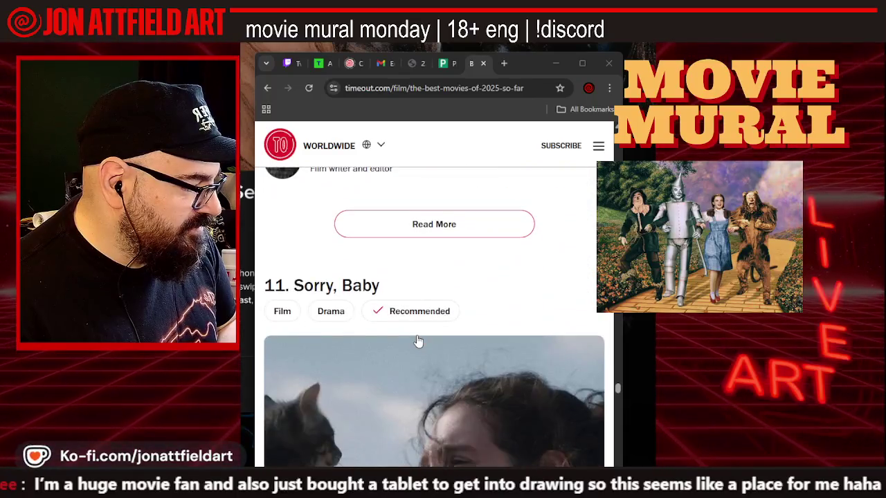
pyautogui.scroll(-3, 418, 340)
pyautogui.scroll(-2, 418, 340)
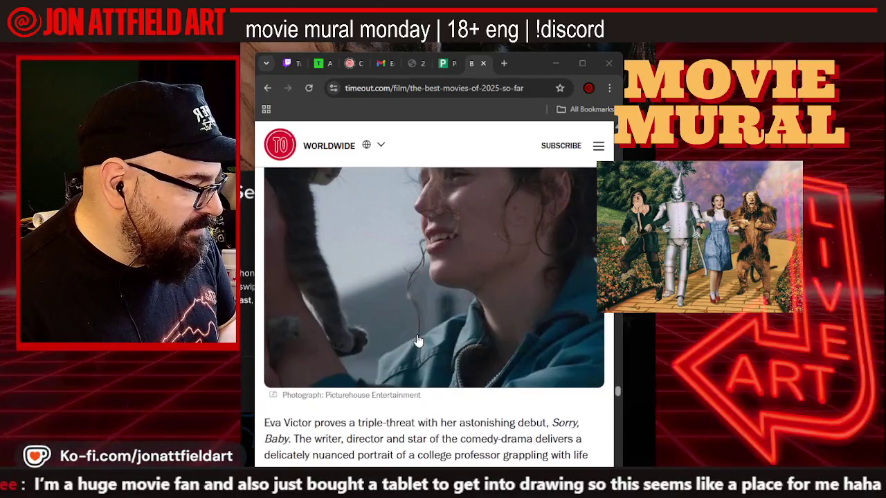
pyautogui.scroll(-2, 419, 341)
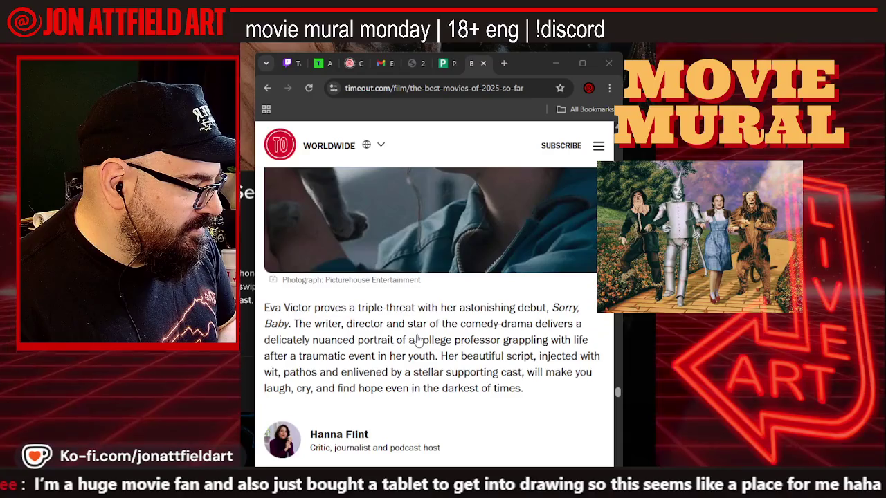
pyautogui.scroll(-1, 419, 340)
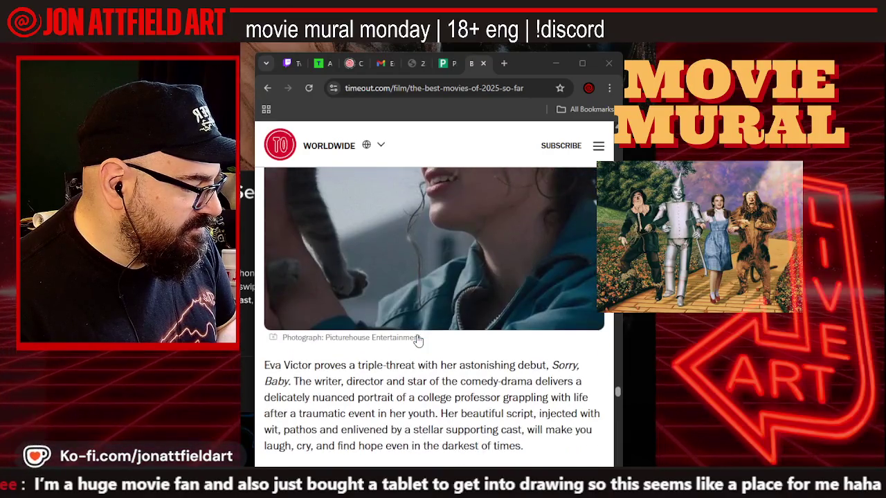
pyautogui.scroll(1, 419, 340)
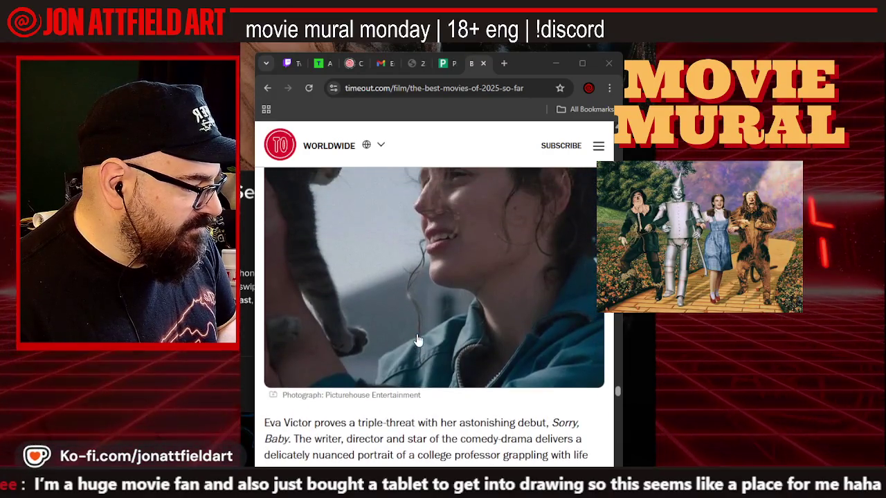
pyautogui.scroll(1, 418, 340)
pyautogui.scroll(1, 419, 340)
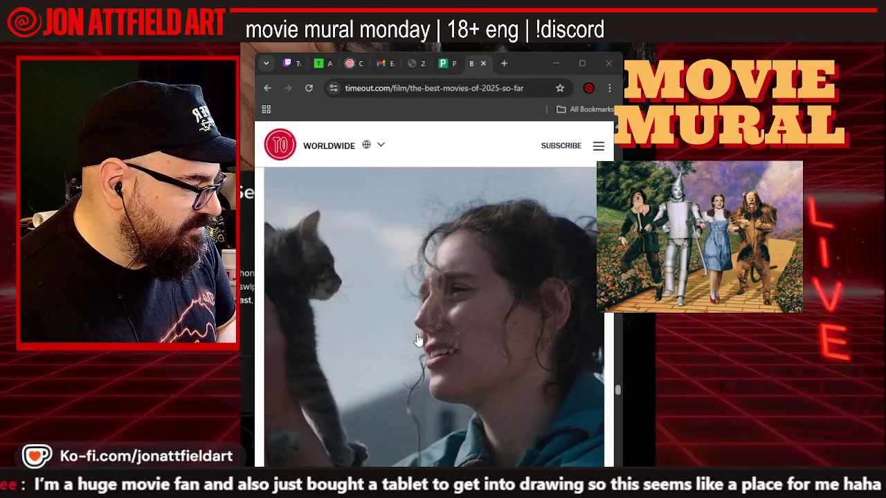
pyautogui.scroll(-3, 419, 341)
pyautogui.scroll(-3, 418, 340)
pyautogui.scroll(-1, 419, 341)
pyautogui.scroll(-2, 418, 340)
pyautogui.scroll(-1, 419, 341)
pyautogui.scroll(1, 418, 341)
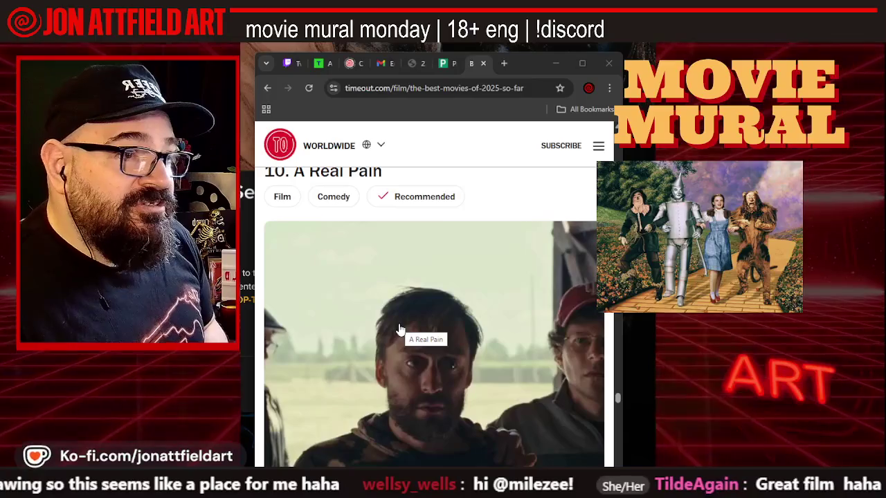
# - Scroll past the A Real Pain review to read the 9. Train Dreams logger review
pyautogui.scroll(-1, 359, 320)
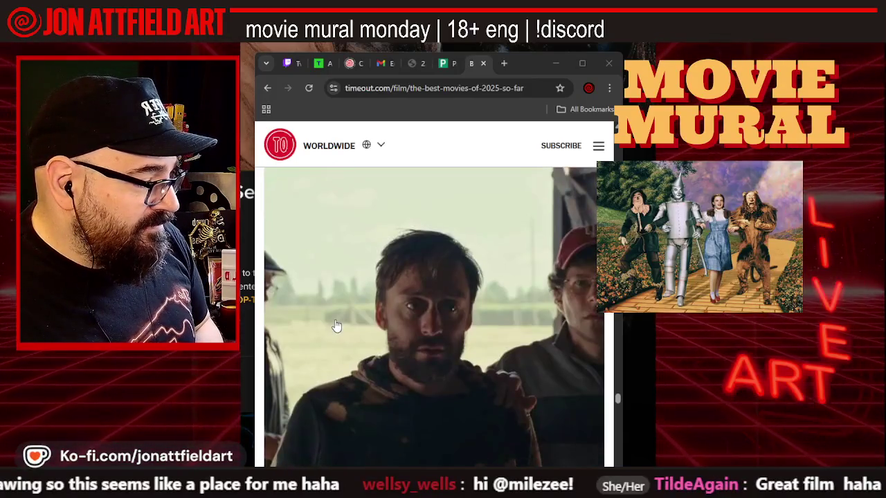
pyautogui.scroll(-2, 336, 326)
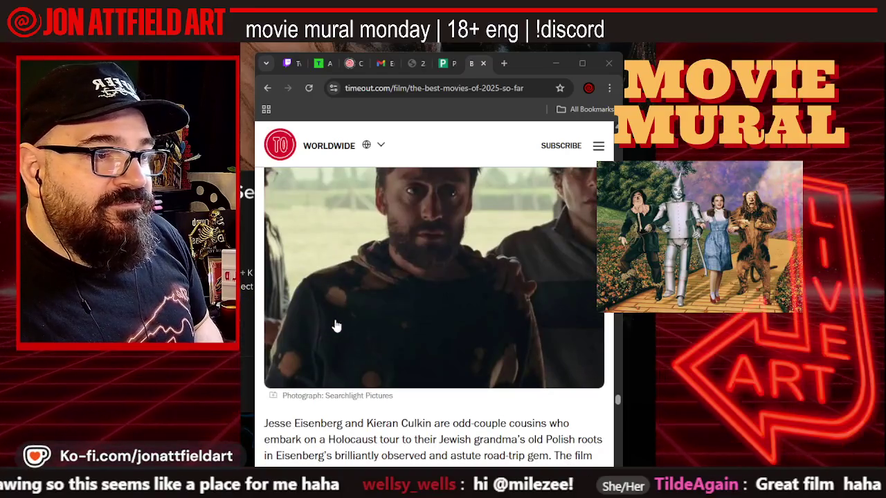
pyautogui.scroll(-2, 337, 326)
pyautogui.scroll(-1, 336, 326)
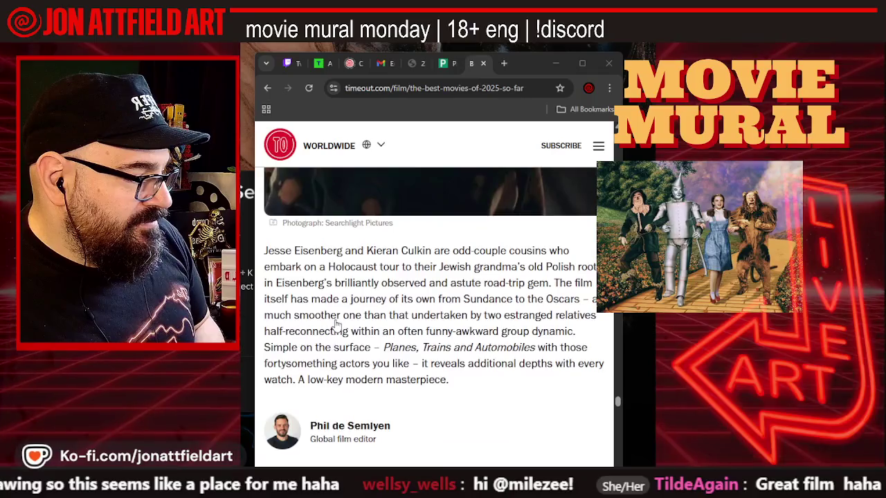
pyautogui.scroll(-1, 337, 325)
pyautogui.scroll(-2, 336, 325)
pyautogui.scroll(-2, 336, 326)
pyautogui.scroll(-1, 336, 326)
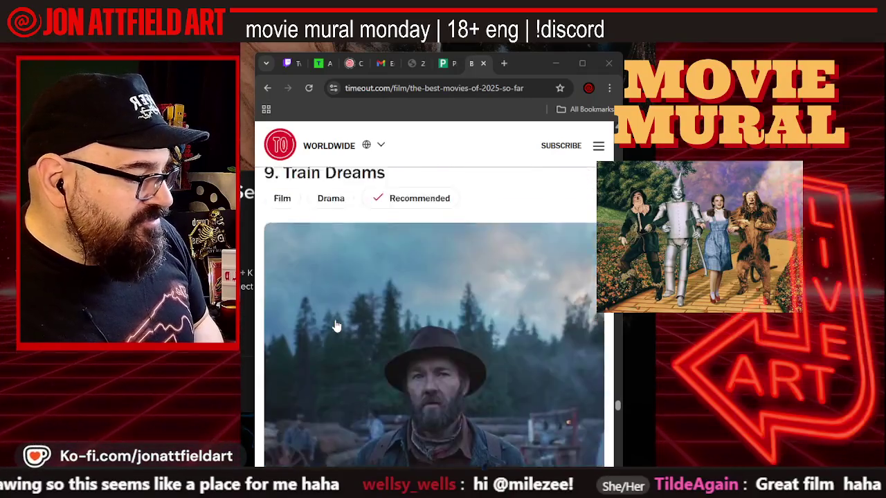
pyautogui.scroll(-2, 336, 325)
pyautogui.scroll(1, 336, 326)
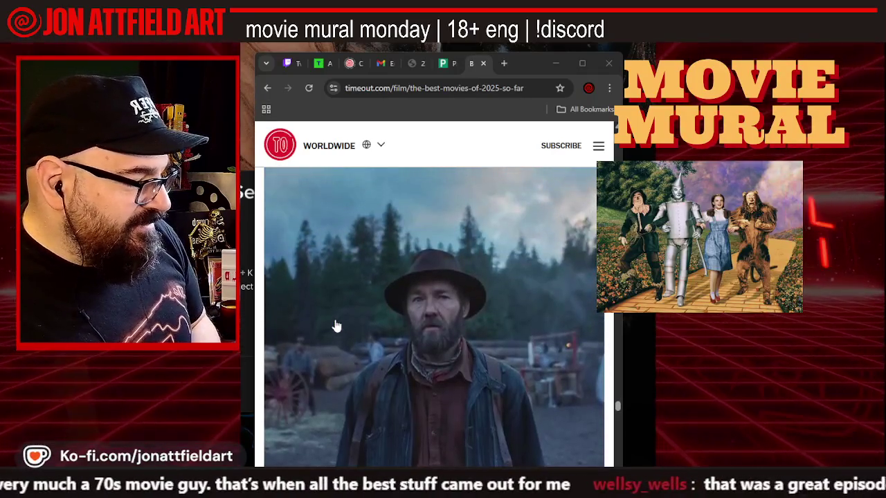
pyautogui.scroll(-1, 336, 326)
pyautogui.scroll(-2, 336, 325)
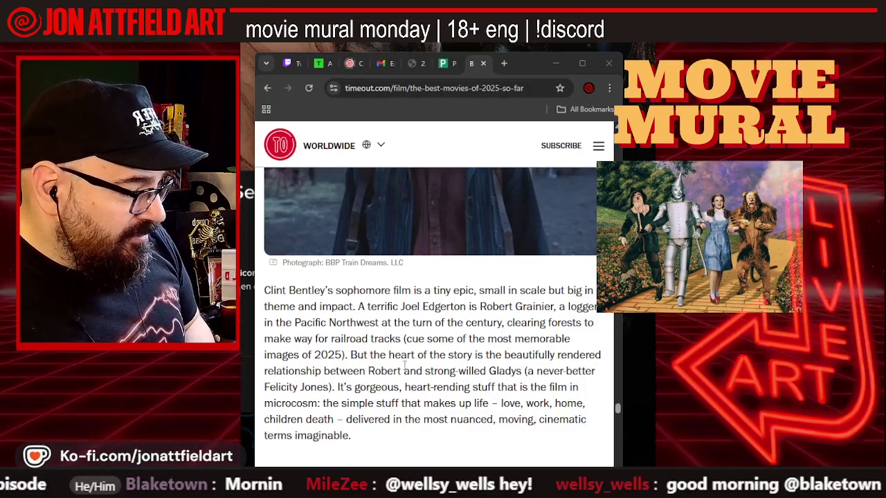
pyautogui.scroll(-1, 458, 371)
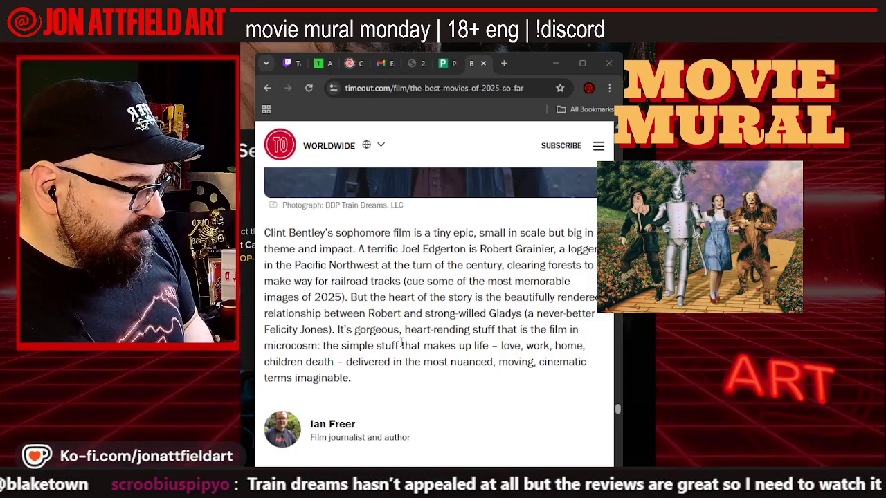
# - Read the 8. No Other Choice review, then scroll back up to its still
pyautogui.scroll(-1, 401, 343)
pyautogui.scroll(-3, 407, 346)
pyautogui.scroll(-3, 407, 346)
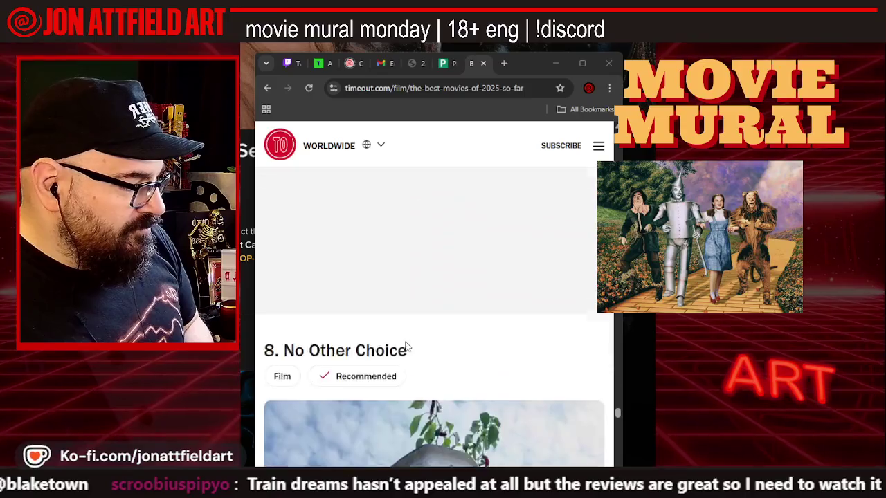
pyautogui.scroll(-2, 407, 346)
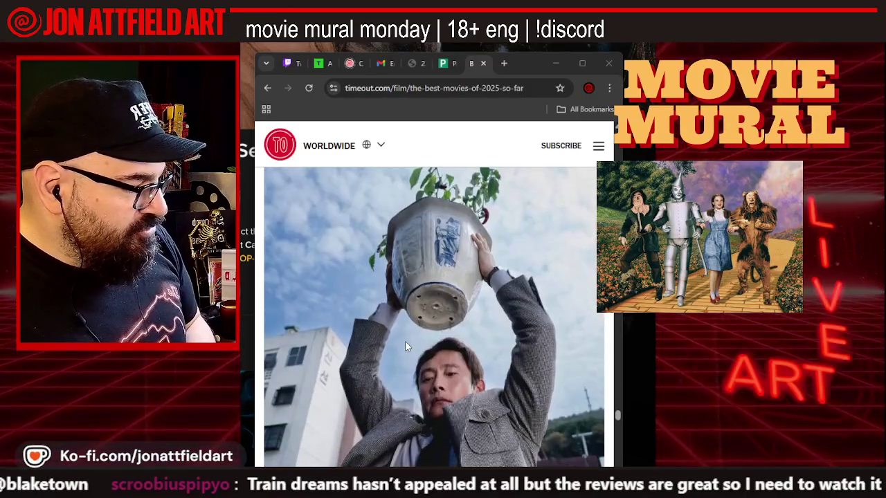
pyautogui.scroll(-1, 407, 346)
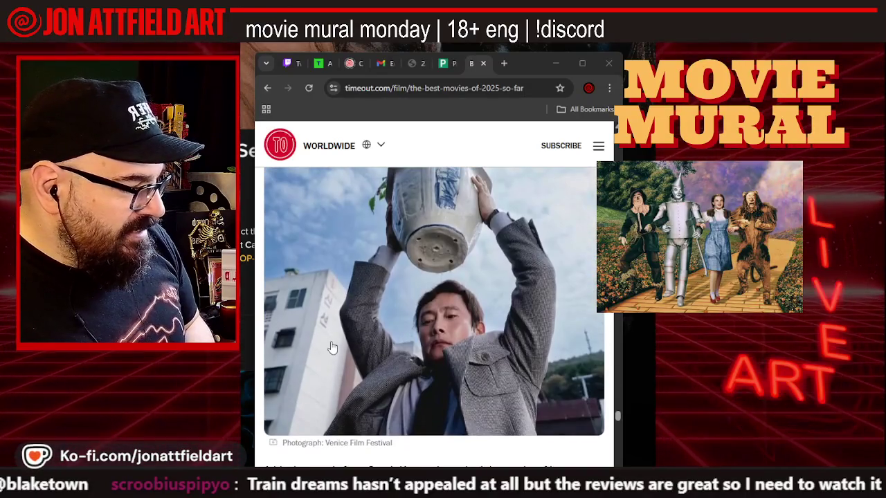
pyautogui.scroll(-1, 331, 343)
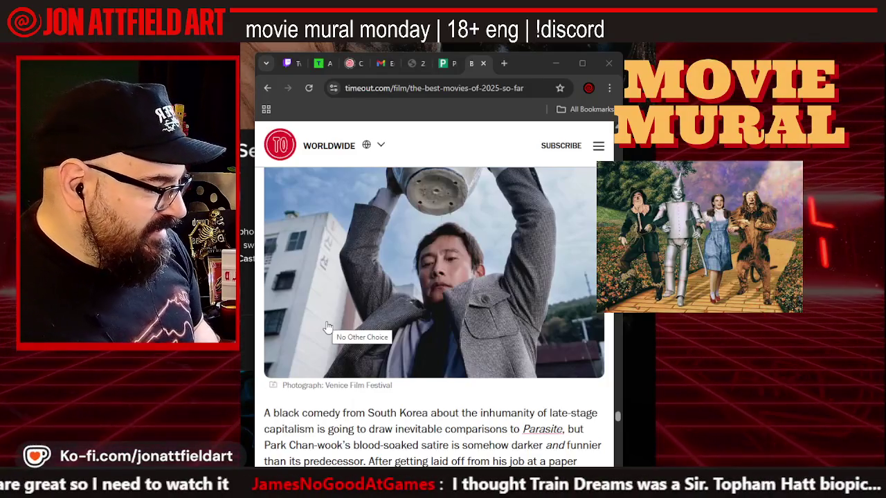
pyautogui.scroll(-1, 328, 326)
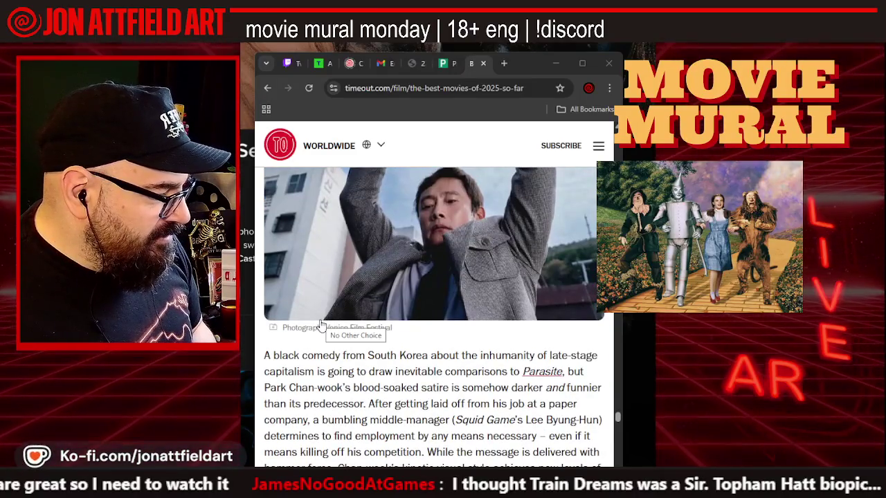
pyautogui.scroll(-1, 314, 323)
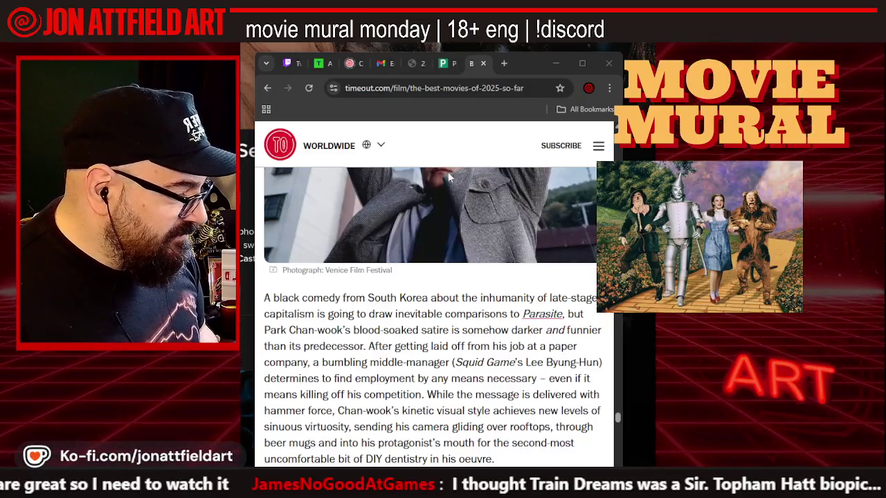
pyautogui.scroll(2, 457, 178)
pyautogui.scroll(2, 450, 178)
pyautogui.scroll(2, 443, 178)
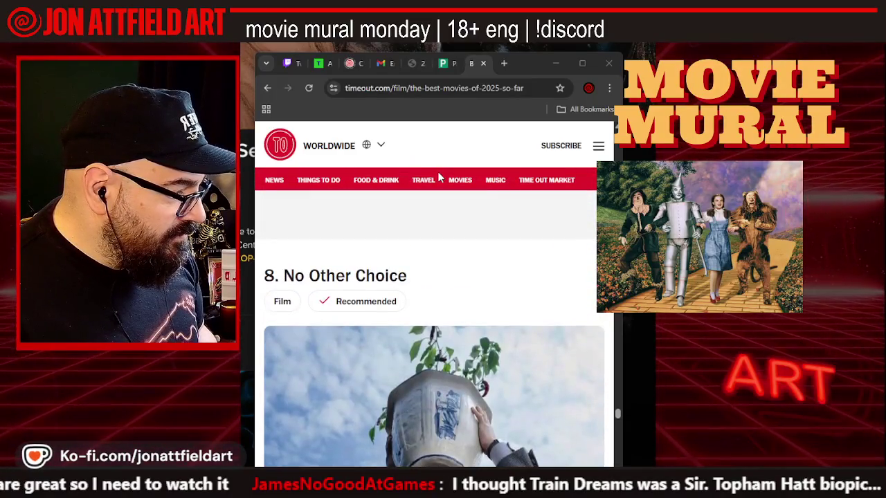
pyautogui.scroll(-2, 438, 178)
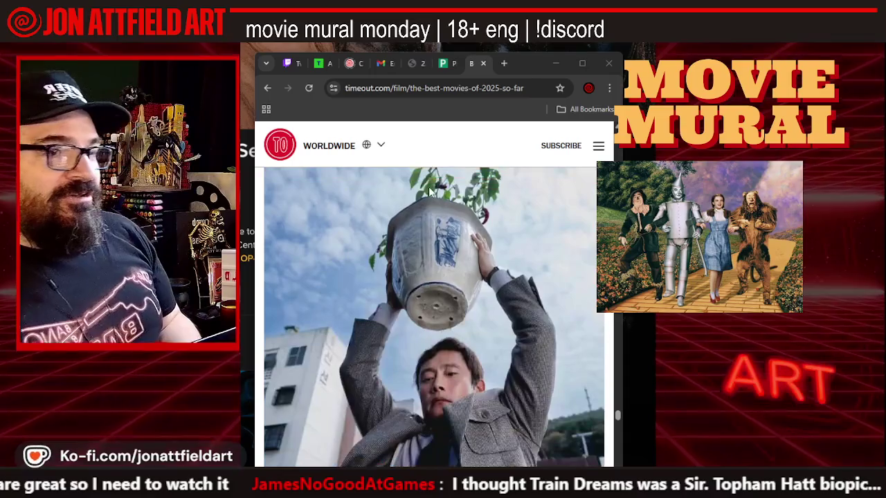